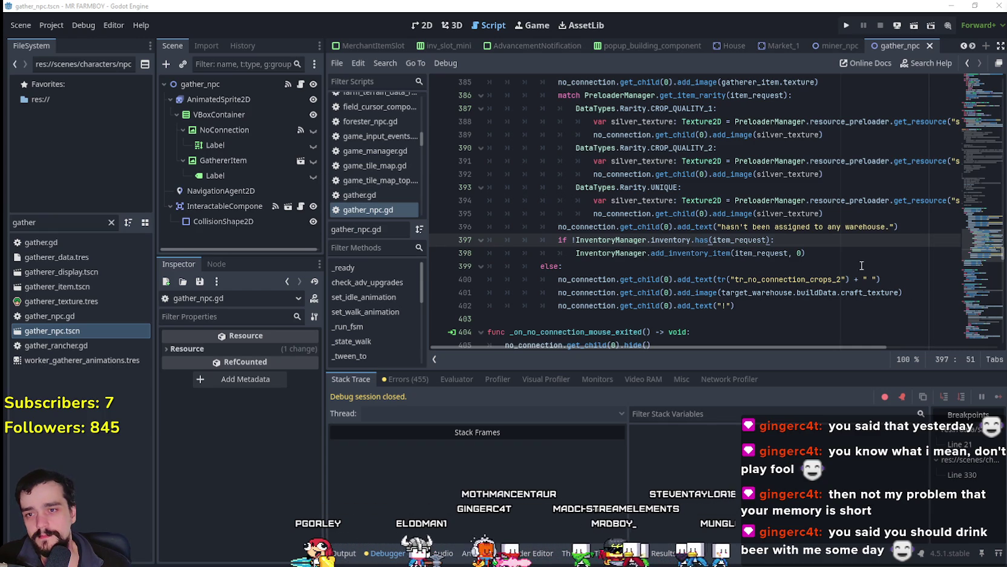
# Step: Review script lines 397-399 against the notes listing the stat enum values
pyautogui.click(836, 259)
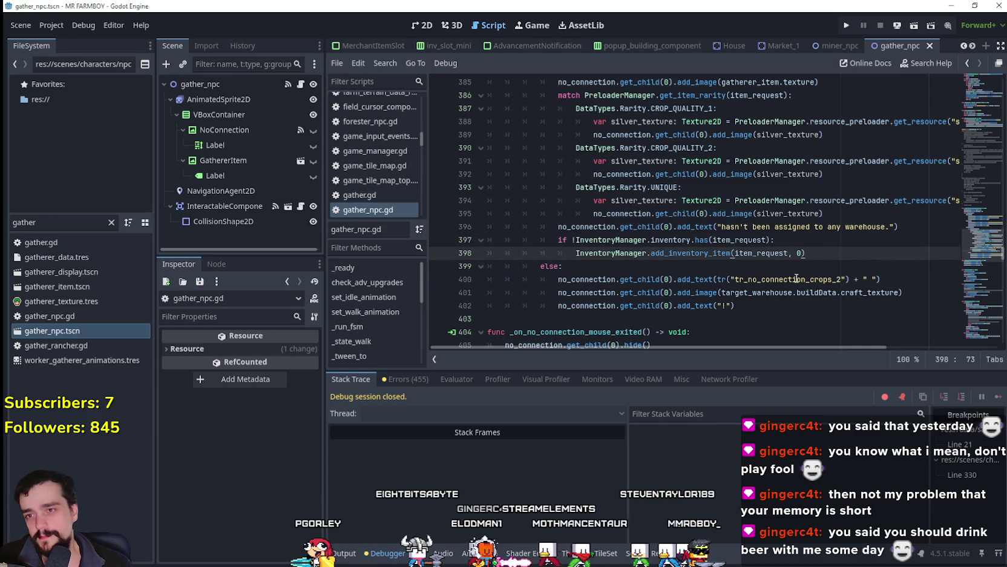
pyautogui.click(802, 246)
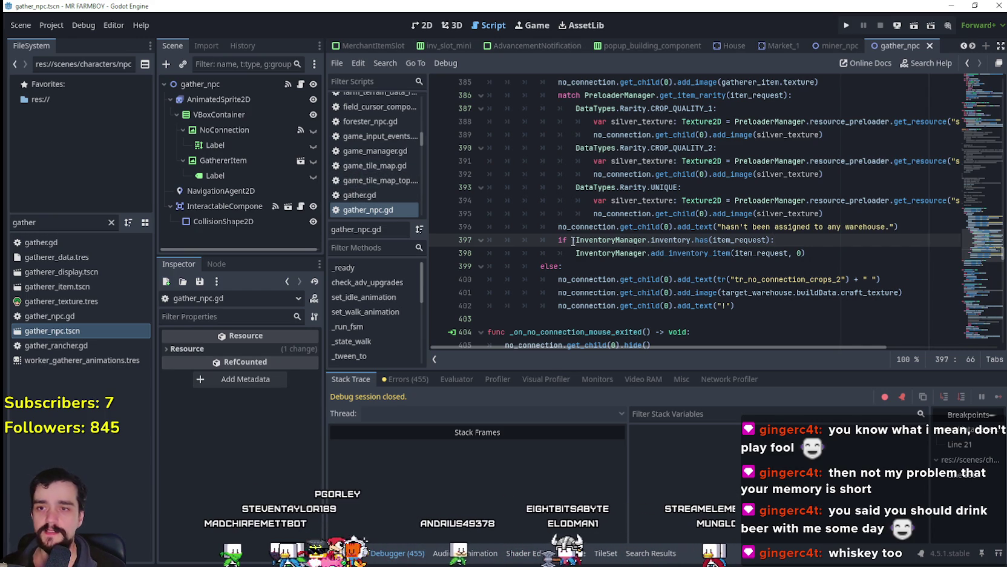
pyautogui.write('!')
pyautogui.click(662, 266)
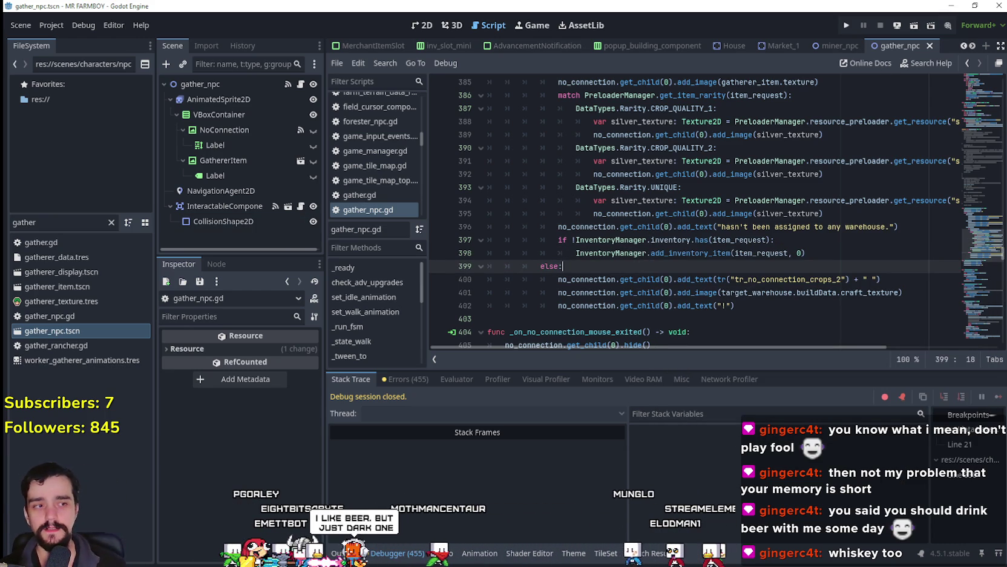
pyautogui.hotkey('alt', 'Tab')
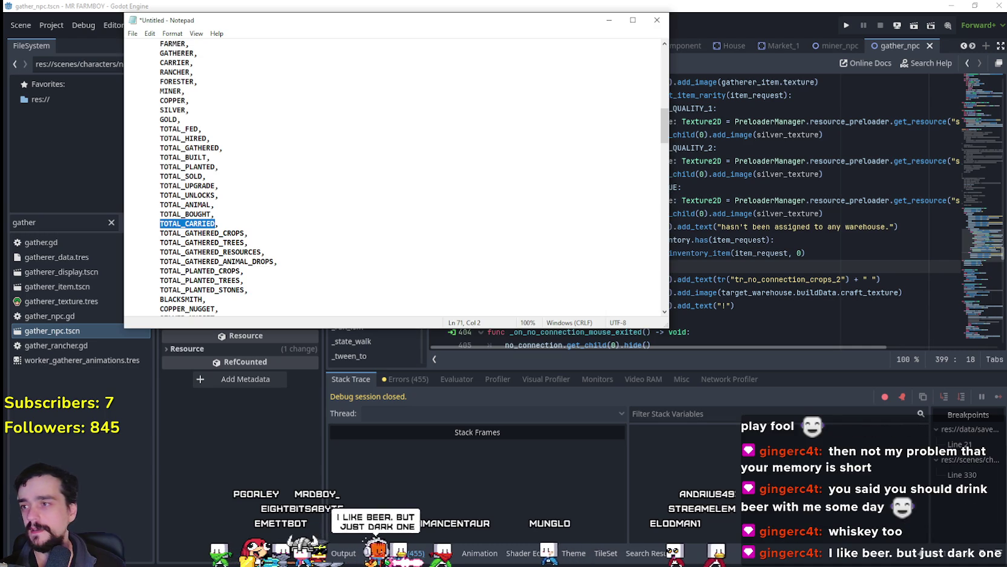
pyautogui.hotkey('alt', 'Tab')
pyautogui.hotkey('alt', 'Tab')
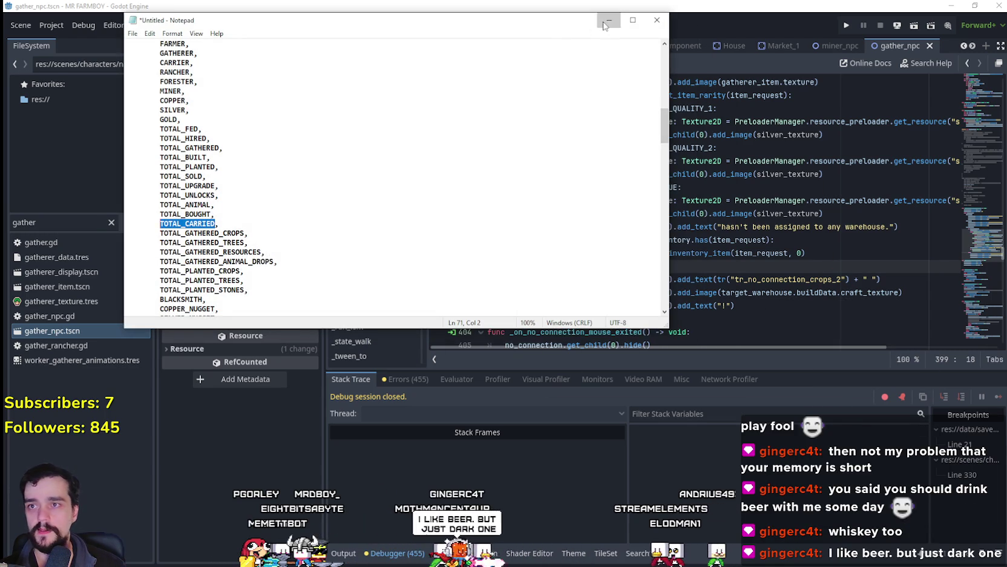
pyautogui.click(603, 24)
pyautogui.click(614, 187)
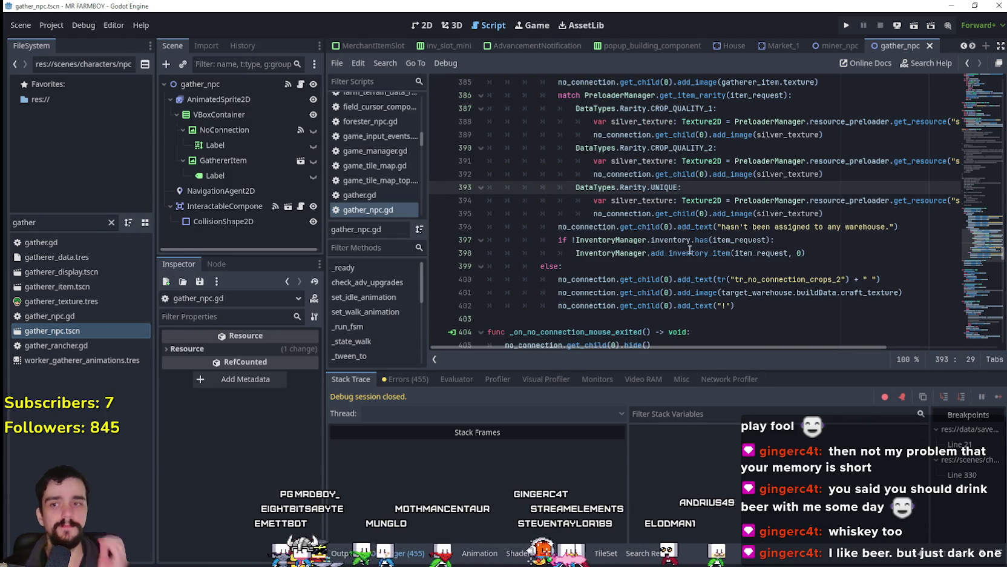
# Step: Place the edit point between the else on line 399 and empty line 403
pyautogui.moveTo(690, 250)
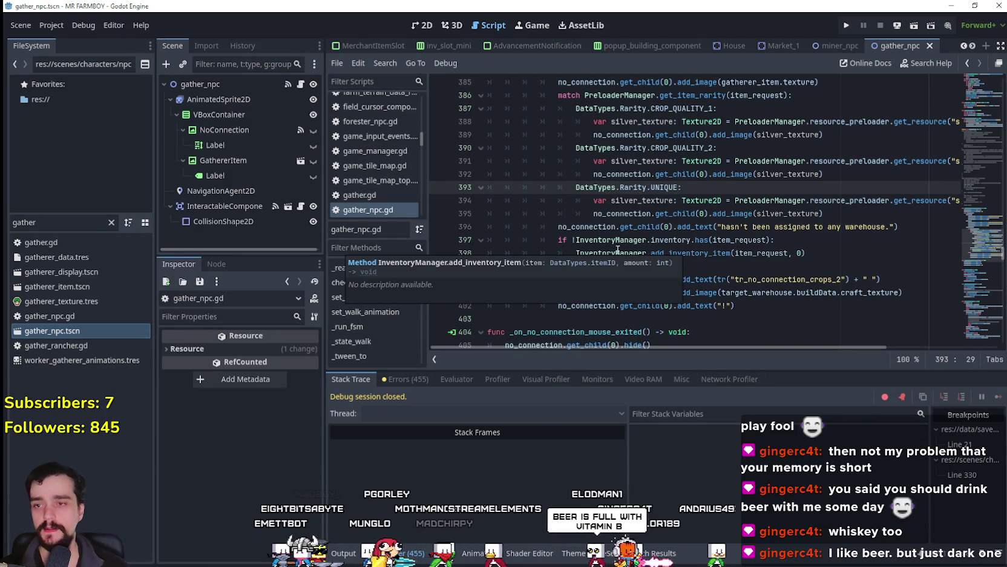
pyautogui.click(702, 305)
pyautogui.click(711, 319)
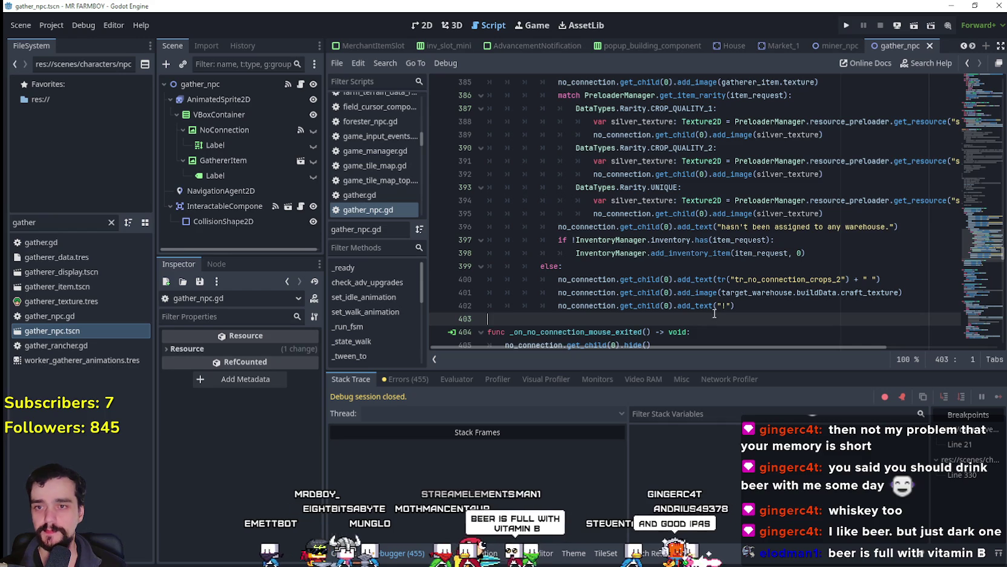
pyautogui.click(718, 266)
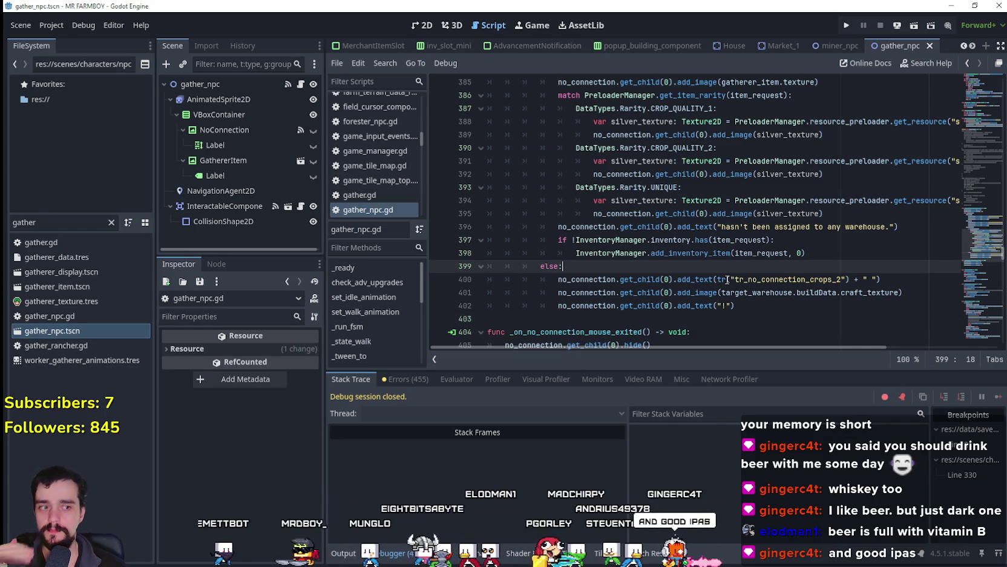
pyautogui.moveTo(727, 279)
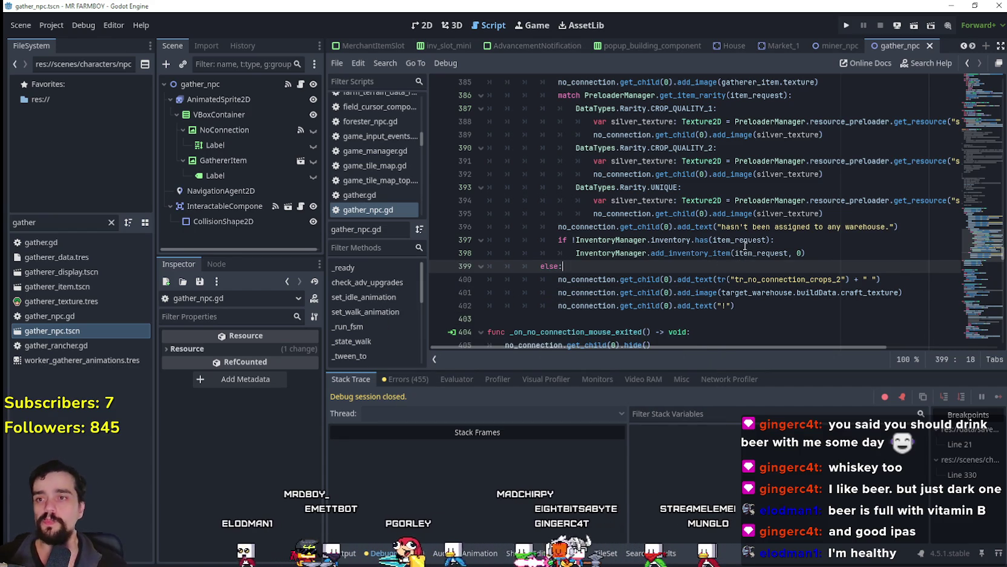
pyautogui.scroll(2, 745, 247)
pyautogui.scroll(-1, 748, 242)
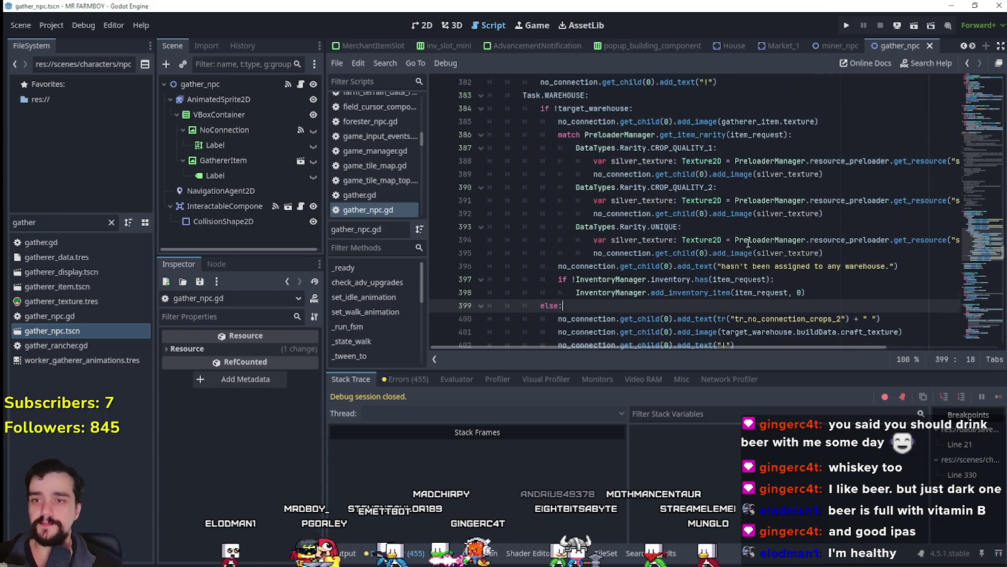
pyautogui.scroll(-1, 749, 242)
pyautogui.press('Down')
pyautogui.press('Down')
pyautogui.press('Down')
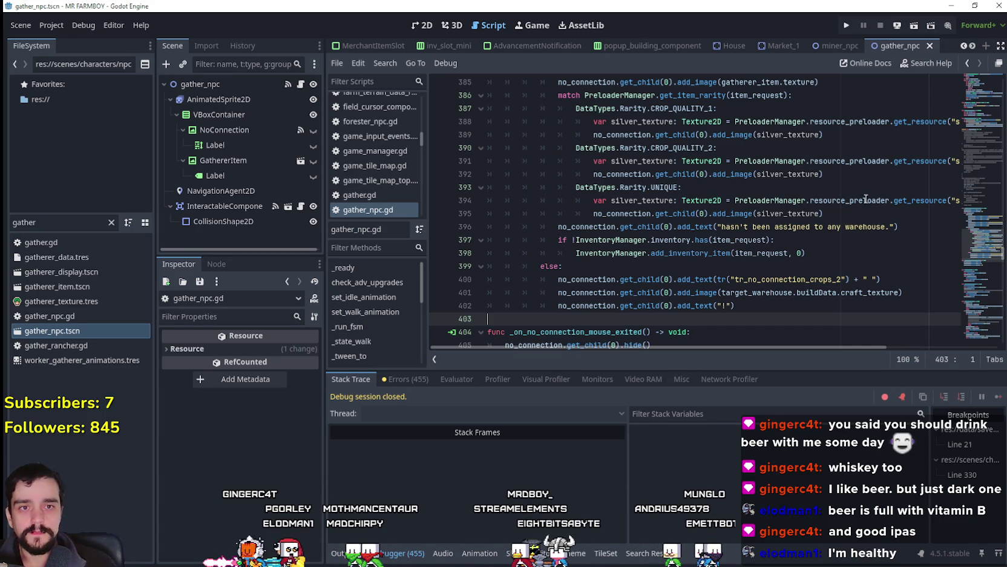
# Step: Move the edit point from no_connection on line 400 back to empty line 403
pyautogui.click(618, 279)
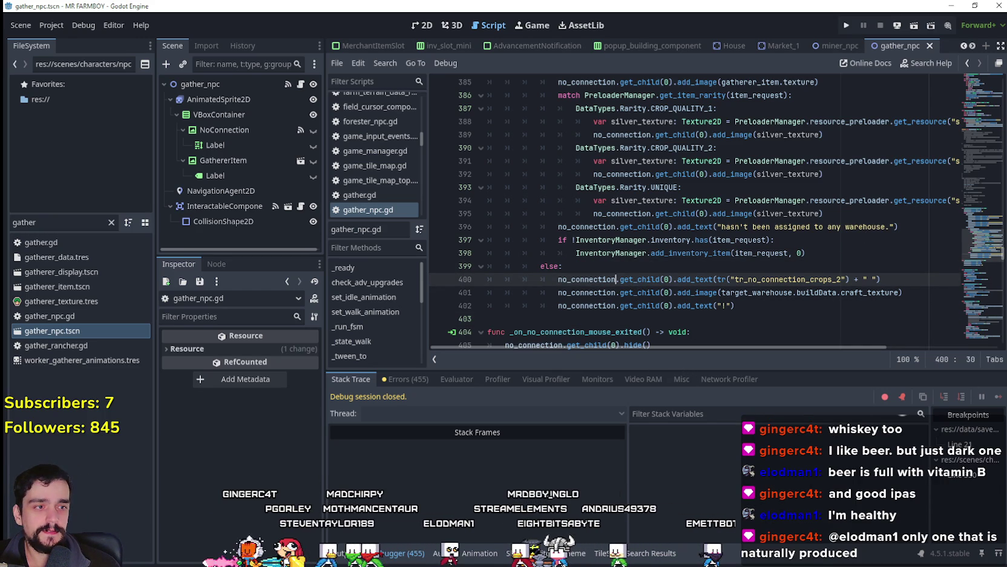
pyautogui.click(758, 266)
pyautogui.scroll(3, 860, 260)
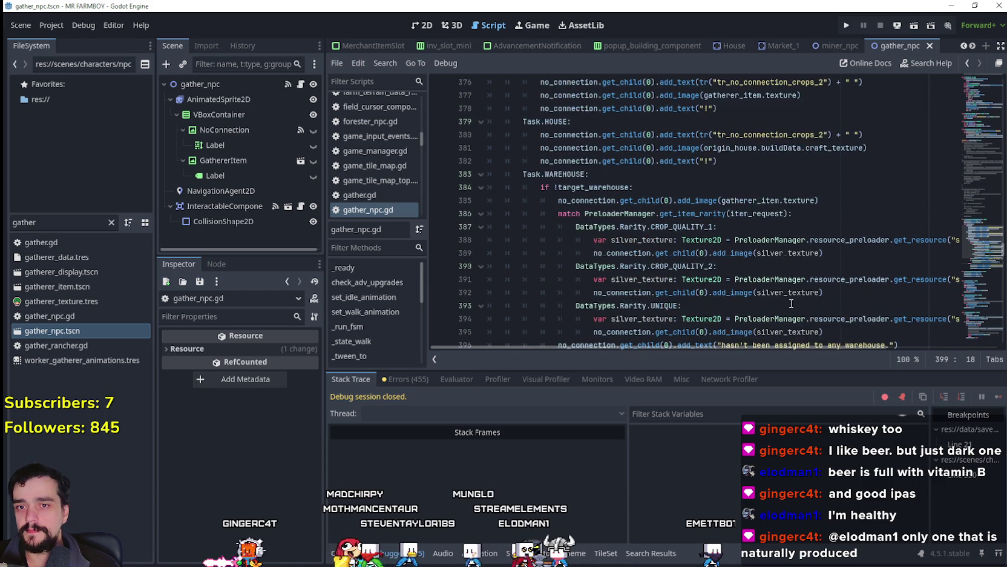
pyautogui.scroll(-4, 971, 255)
pyautogui.scroll(-1, 971, 256)
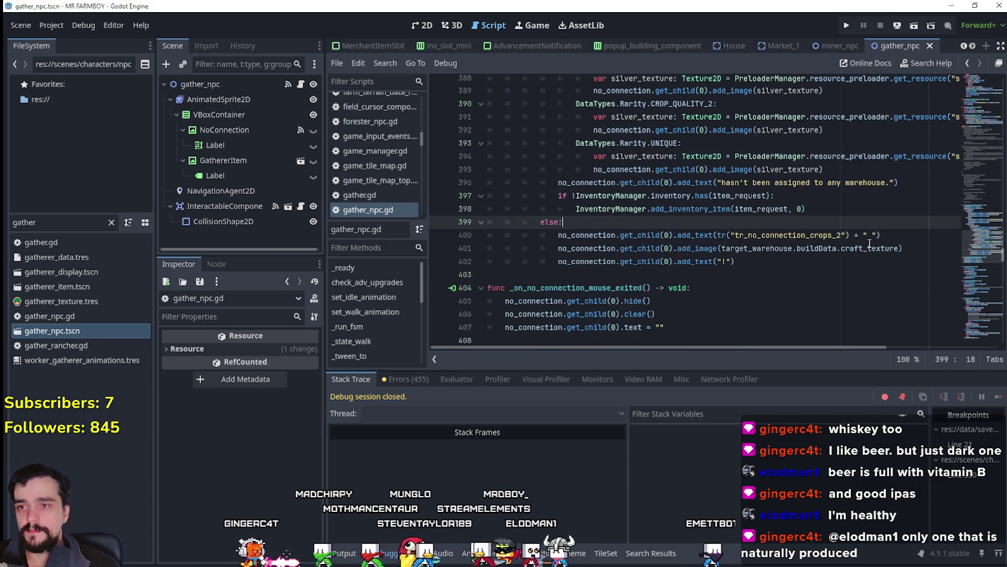
pyautogui.click(753, 276)
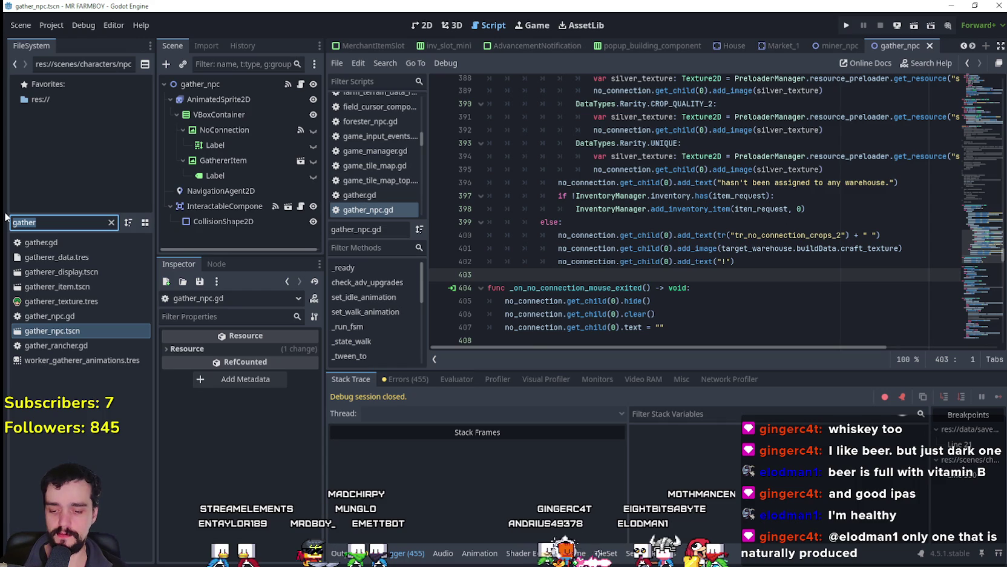
# Step: Open the carrier_npc scene and show its store_npc.gd script
pyautogui.write('carrier')
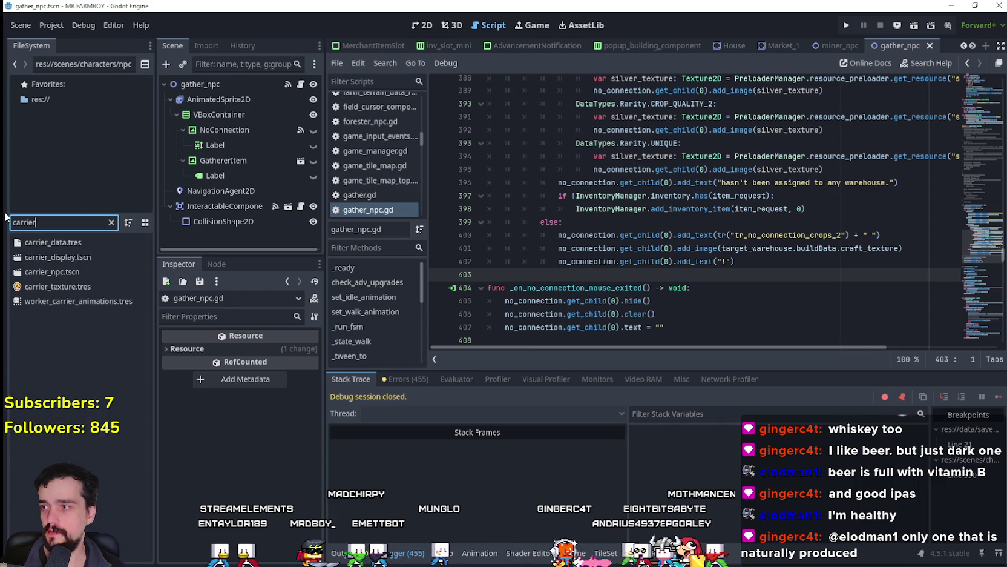
pyautogui.doubleClick(52, 271)
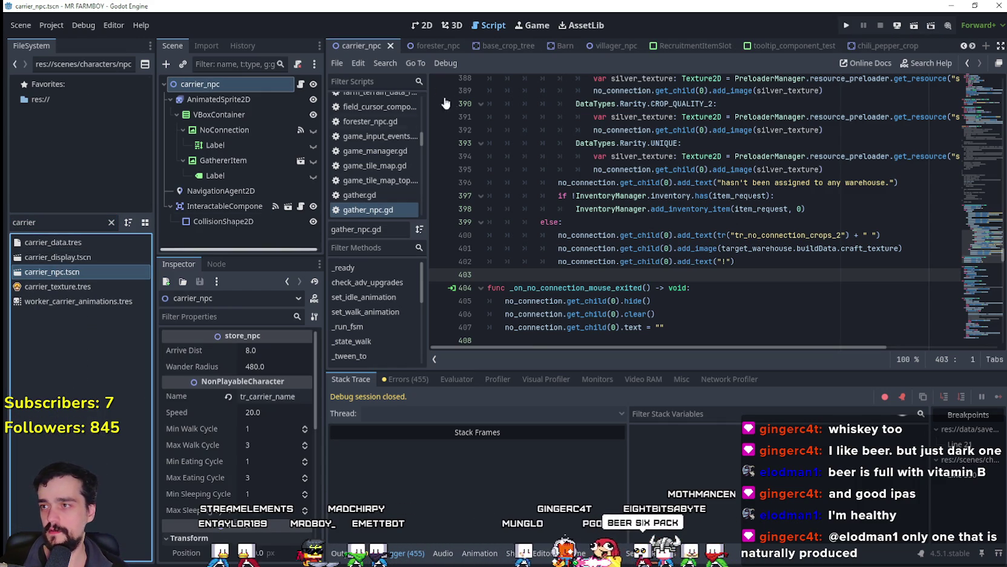
pyautogui.click(301, 84)
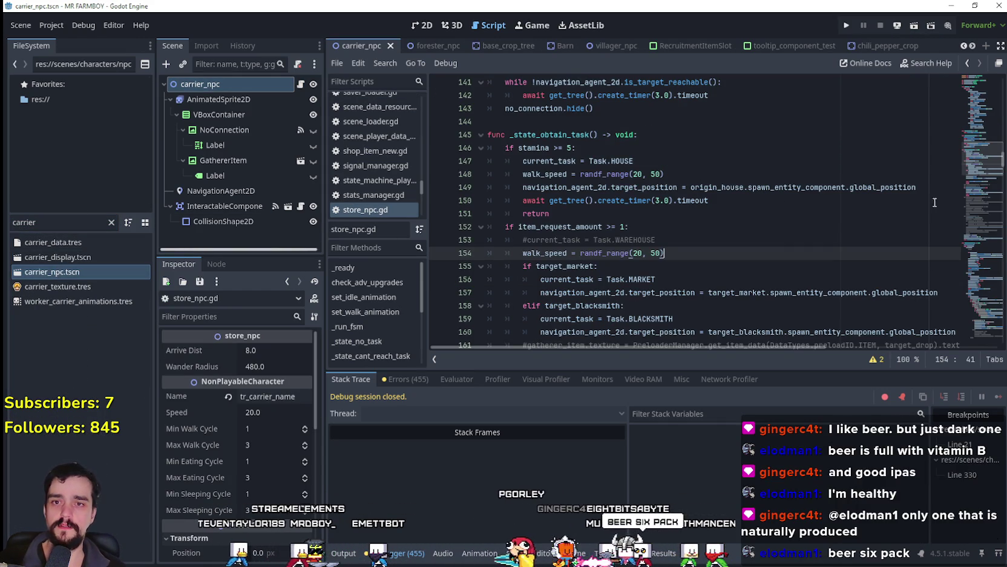
pyautogui.moveTo(963, 163); pyautogui.dragTo(961, 187)
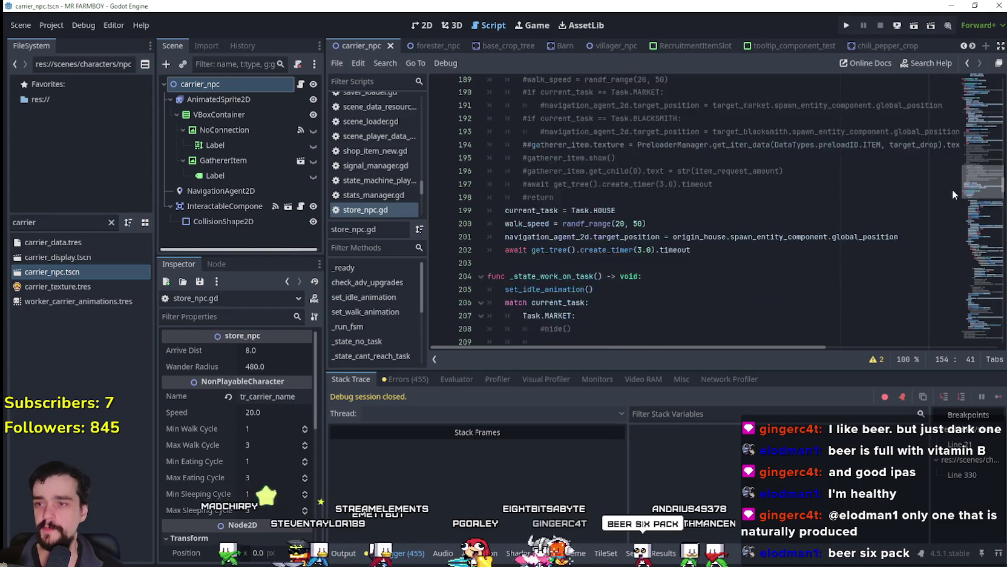
pyautogui.moveTo(950, 192); pyautogui.dragTo(948, 192)
pyautogui.scroll(-10, 948, 192)
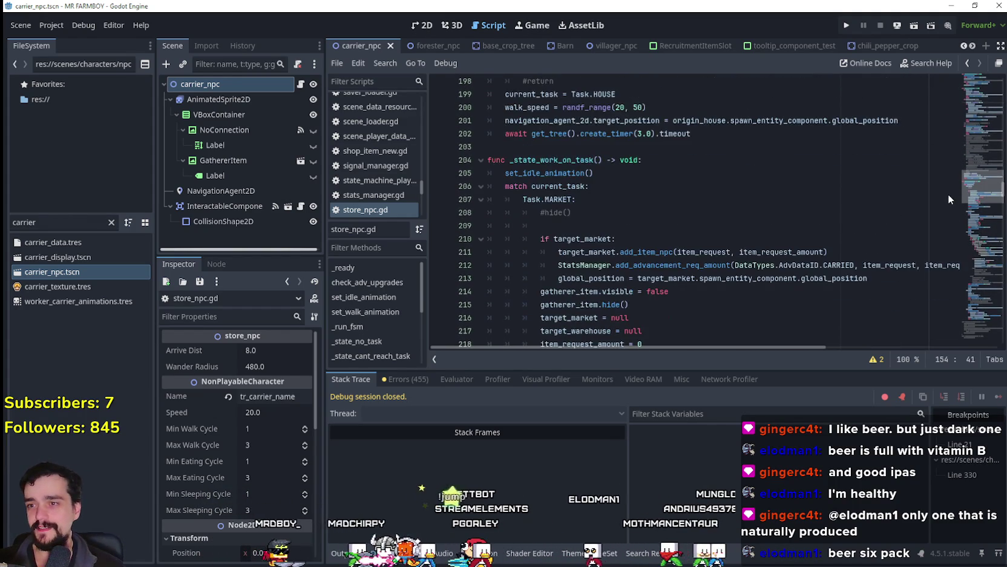
pyautogui.scroll(9, 954, 209)
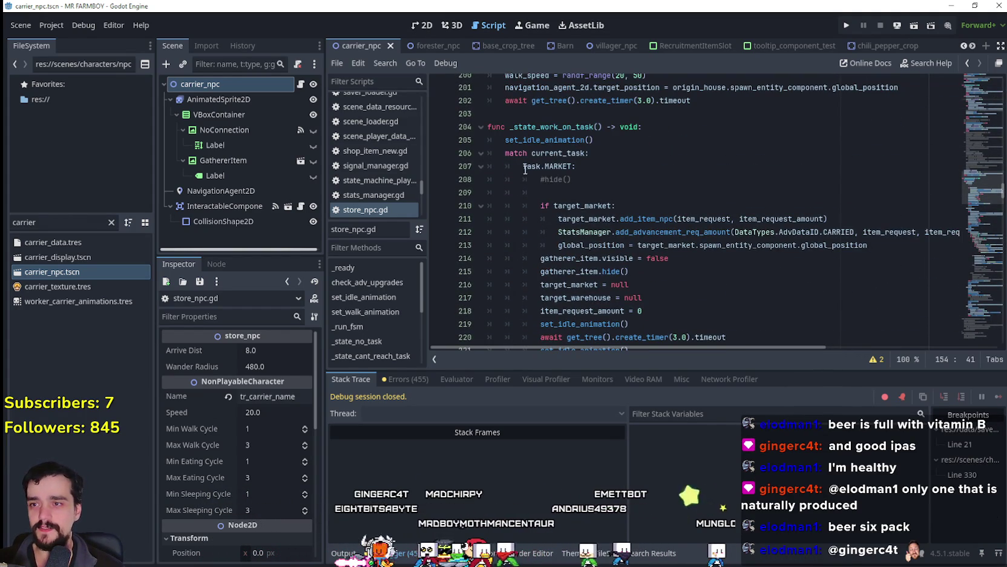
# Step: Delete the stray whitespace on line 209 and the empty line above if target_market
pyautogui.moveTo(540, 192); pyautogui.dragTo(481, 192)
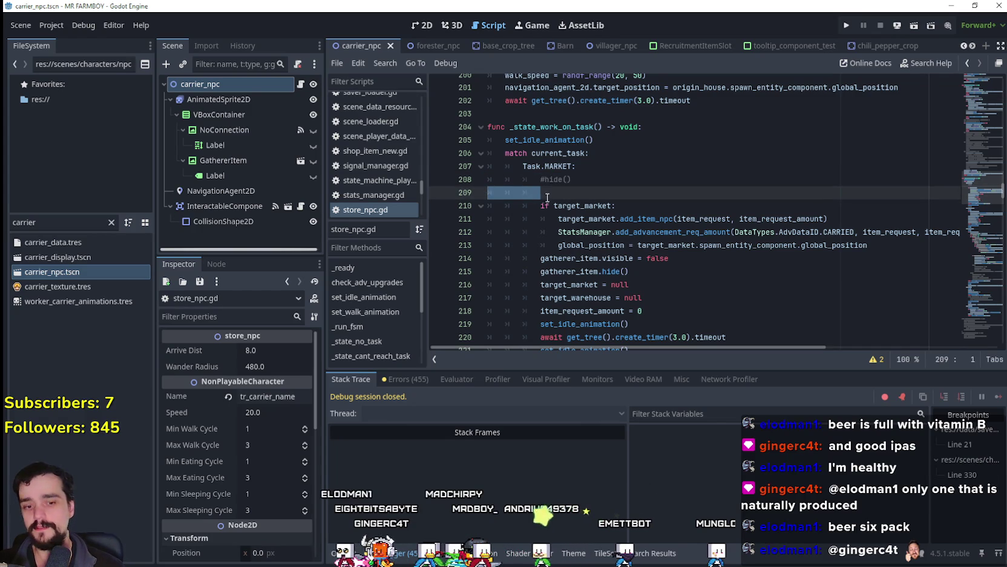
pyautogui.press('BackSpace')
pyautogui.moveTo(604, 214)
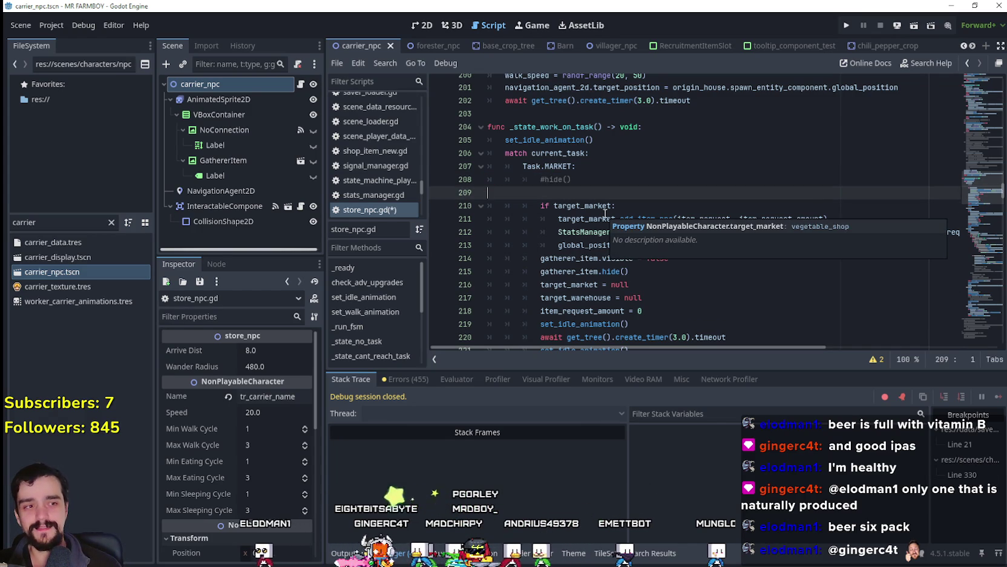
pyautogui.press('BackSpace')
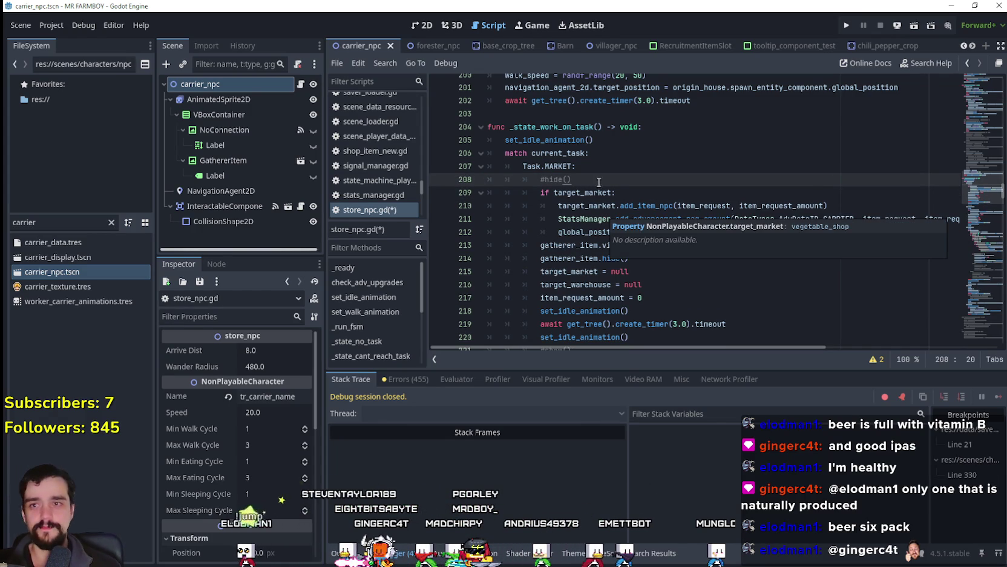
pyautogui.moveTo(980, 189); pyautogui.dragTo(962, 286)
# Step: Scroll store_npc.gd down to blank line 471 and place the edit point there
pyautogui.scroll(-5, 794, 260)
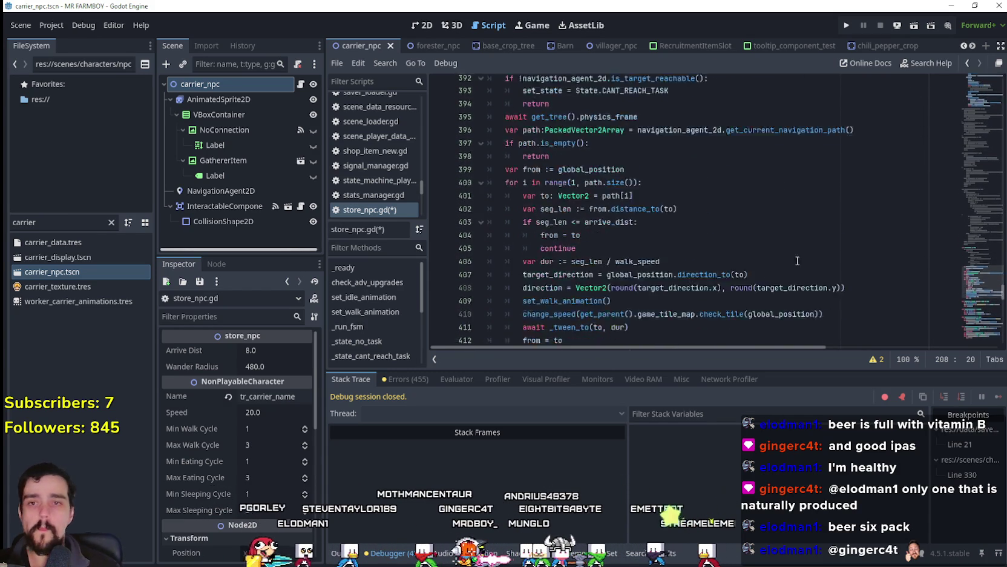
pyautogui.scroll(-5, 794, 259)
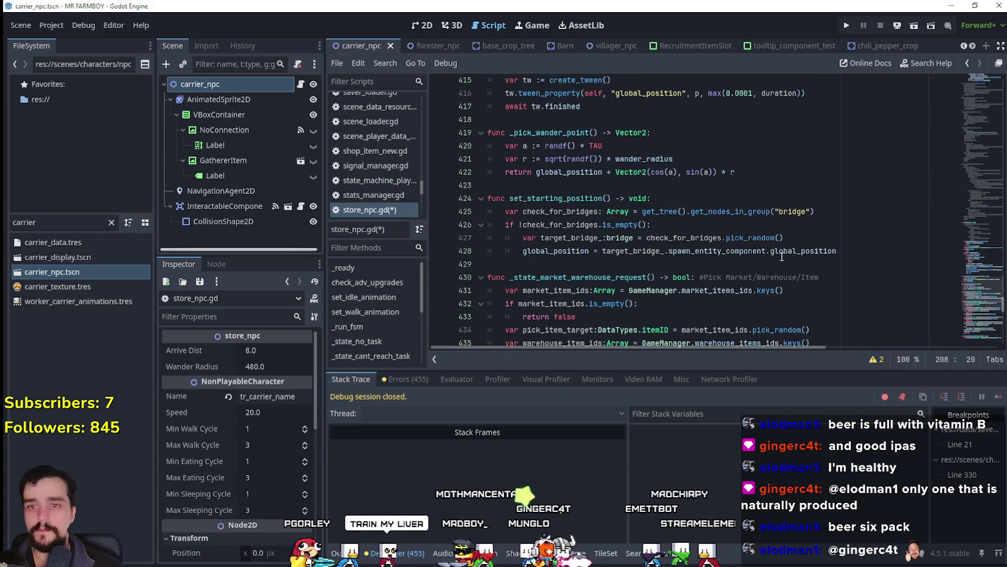
pyautogui.scroll(-6, 781, 257)
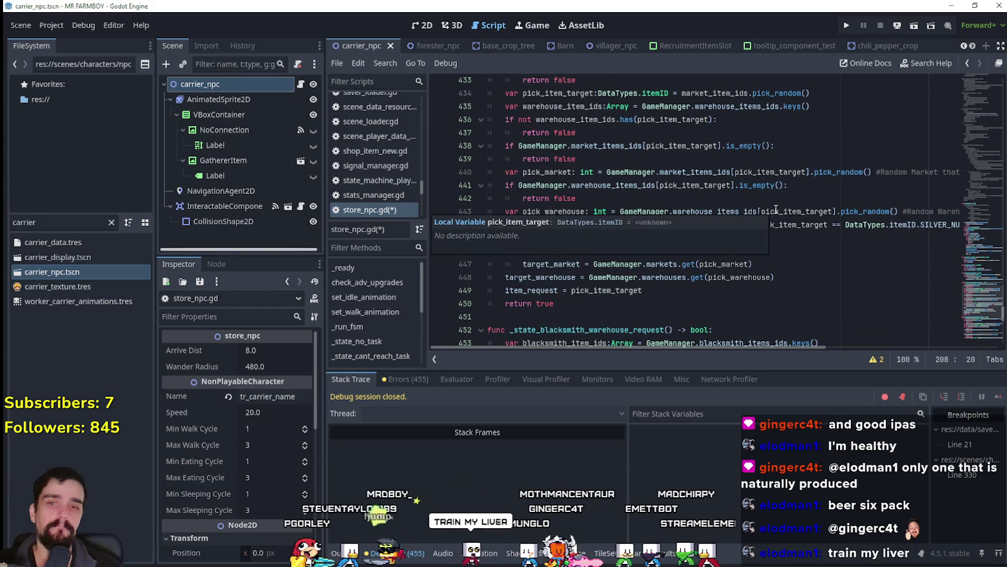
pyautogui.scroll(-9, 775, 208)
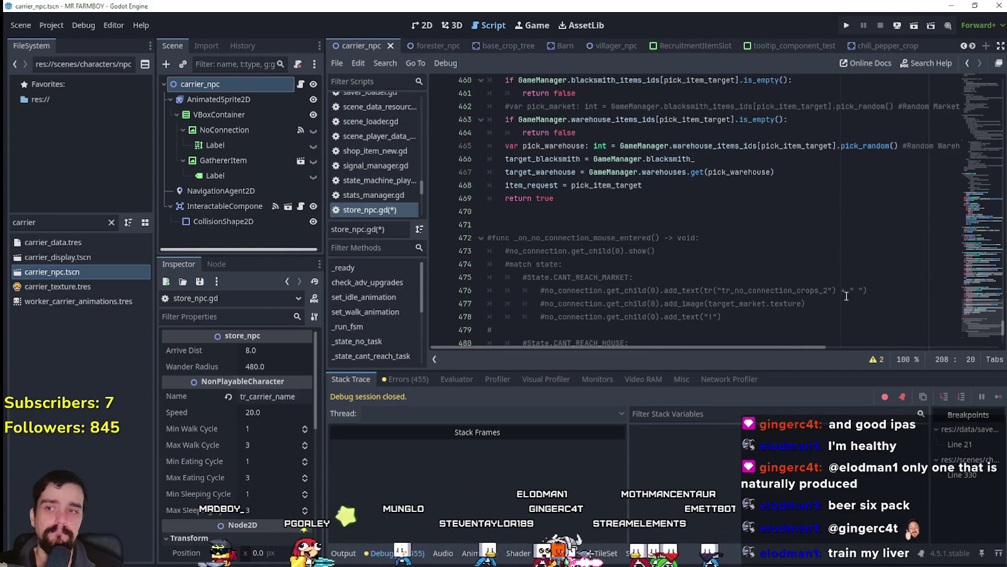
pyautogui.click(708, 215)
pyautogui.click(699, 228)
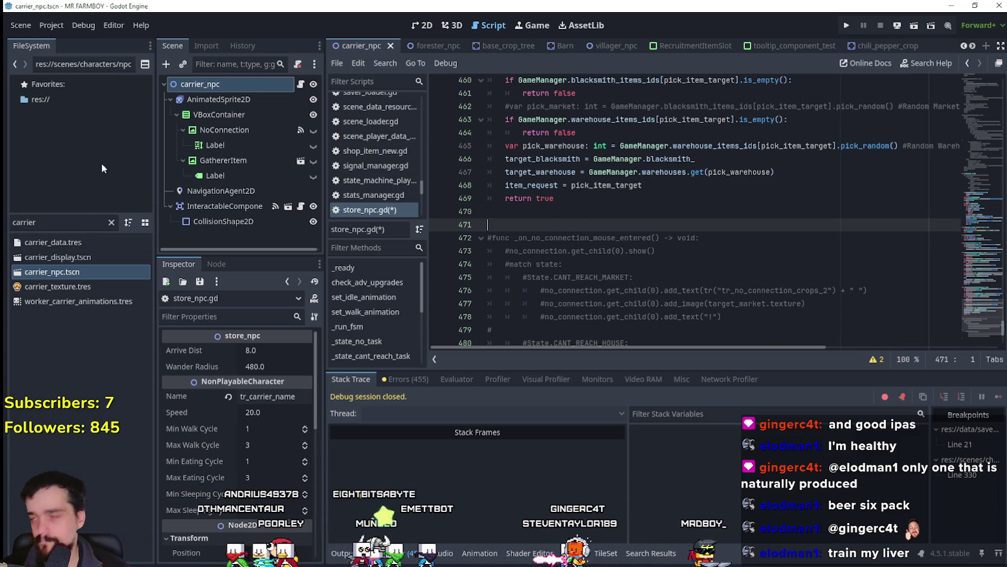
# Step: Filter the FileSystem for 'game' and open game_manager.gd
pyautogui.click(41, 224)
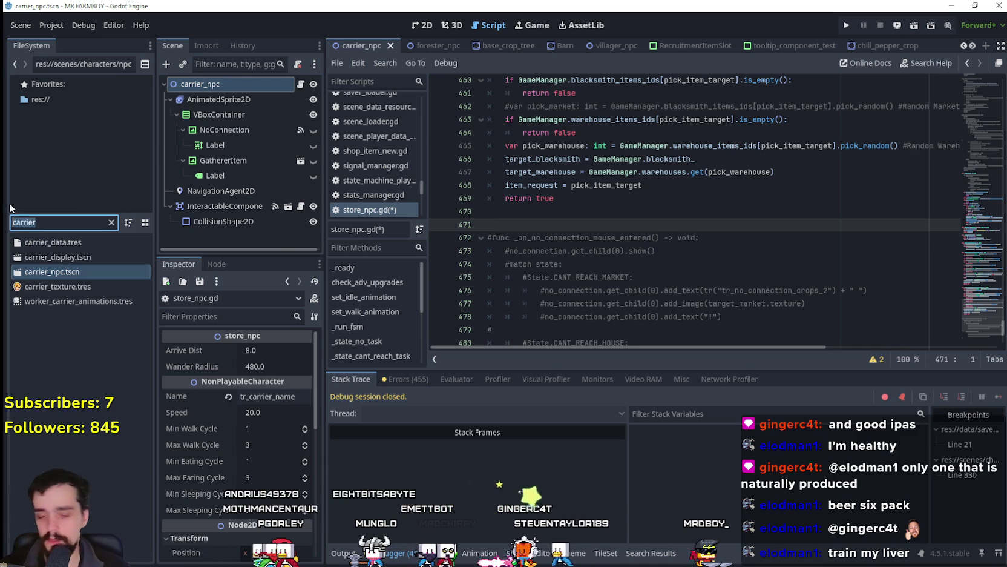
pyautogui.write('game')
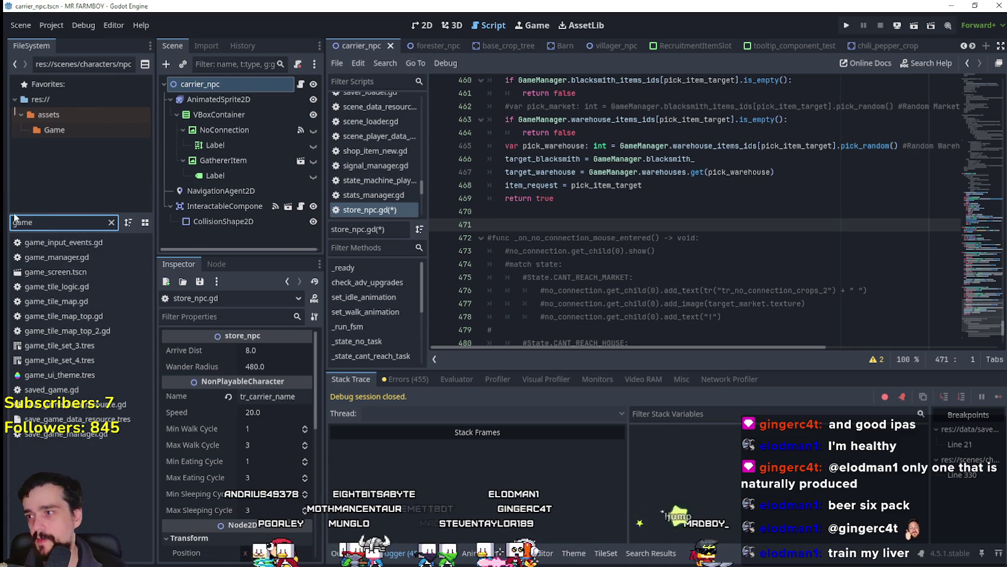
pyautogui.doubleClick(58, 256)
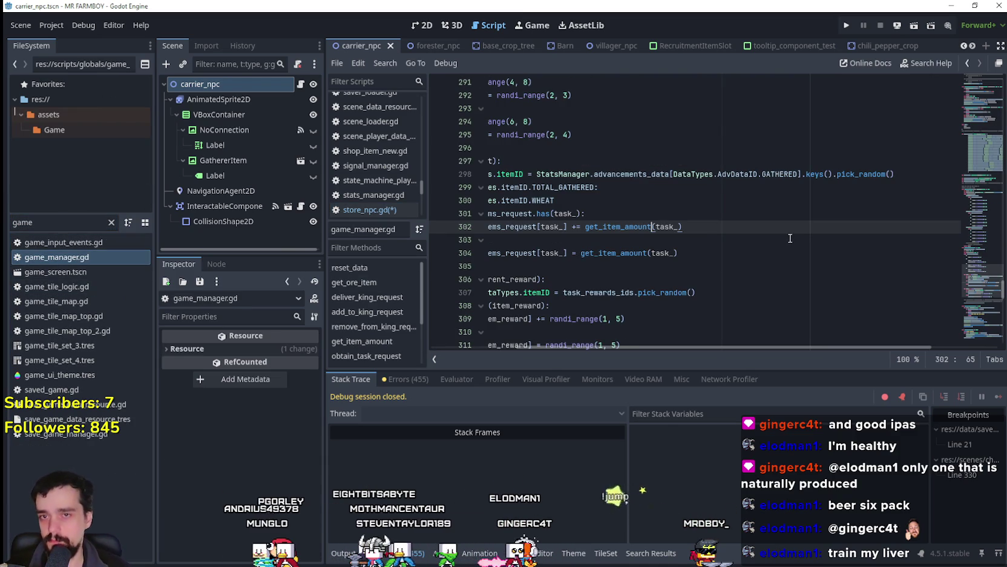
# Step: Scroll game_manager.gd up to line 1 showing the market and warehouse item dictionaries
pyautogui.moveTo(692, 348); pyautogui.dragTo(582, 332)
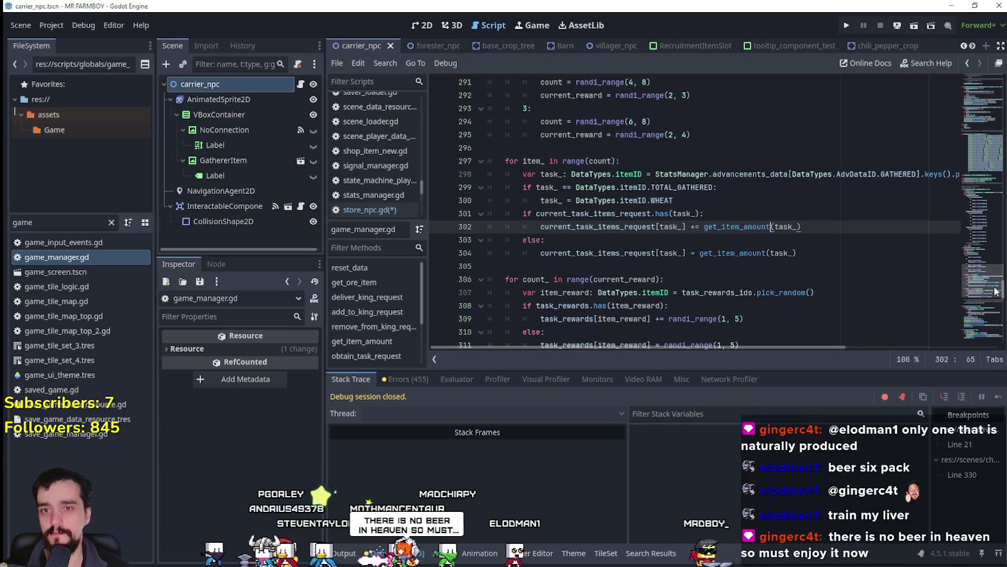
pyautogui.moveTo(983, 282); pyautogui.dragTo(987, 146)
pyautogui.scroll(15, 765, 242)
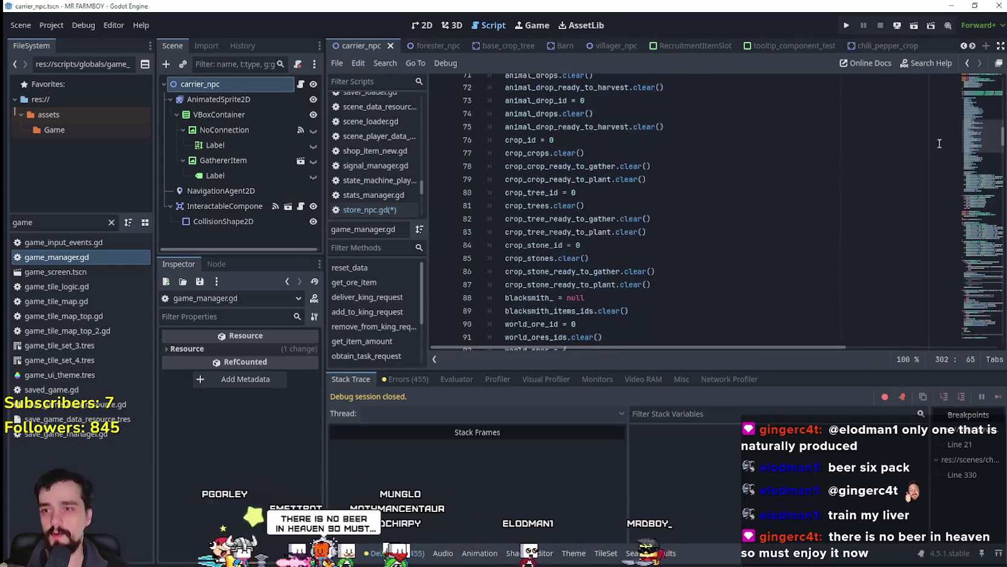
pyautogui.scroll(3, 764, 242)
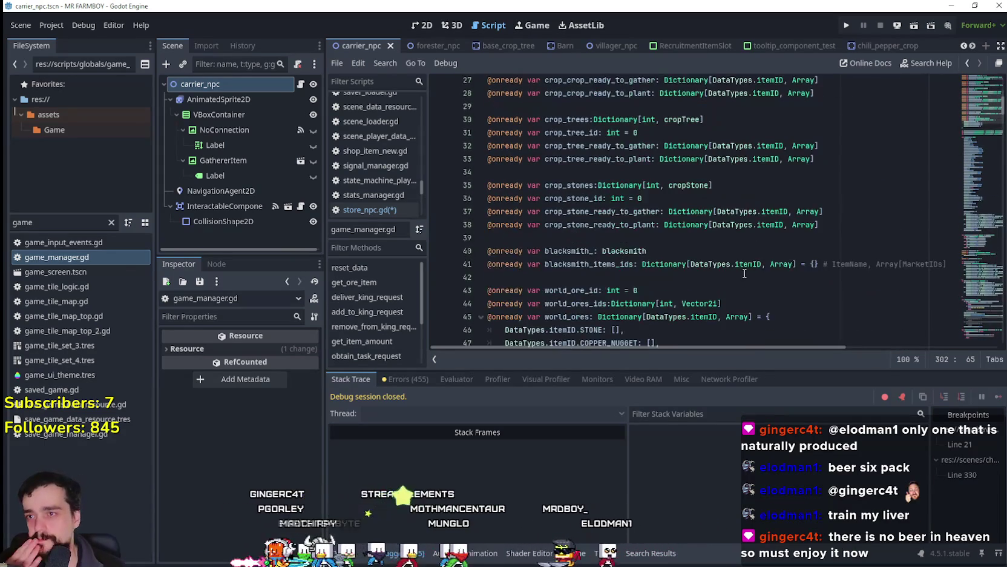
pyautogui.scroll(2, 747, 260)
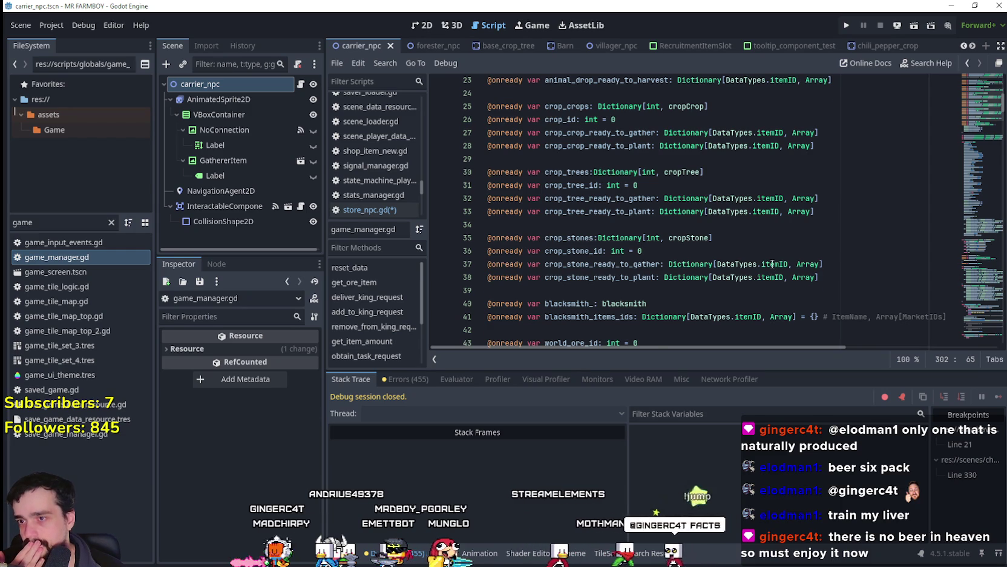
pyautogui.scroll(2, 774, 255)
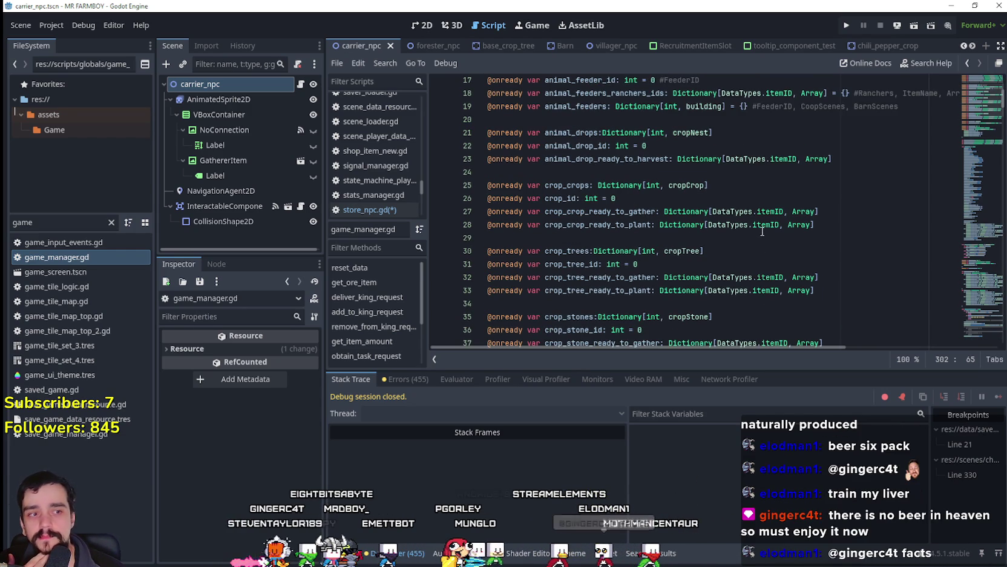
pyautogui.moveTo(762, 231)
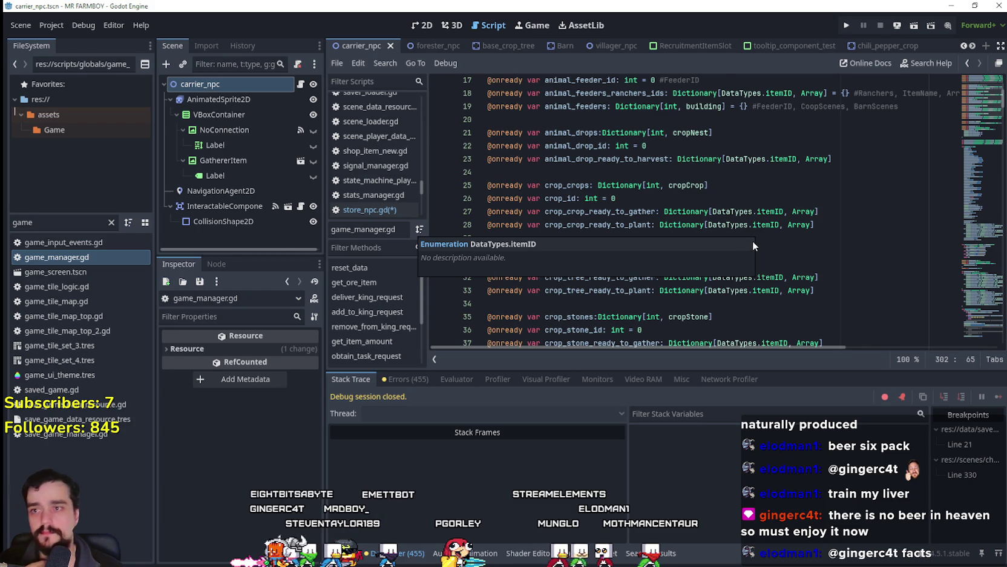
pyautogui.scroll(1, 727, 230)
pyautogui.click(676, 210)
pyautogui.scroll(5, 674, 210)
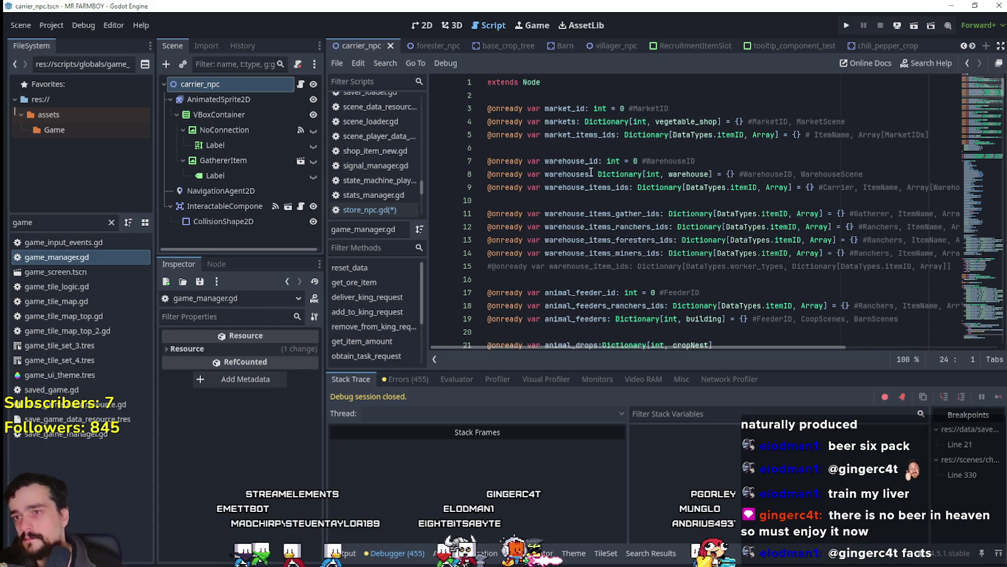
# Step: Select market_items_ids on line 5, then close the carrier_npc scene tab
pyautogui.doubleClick(592, 137)
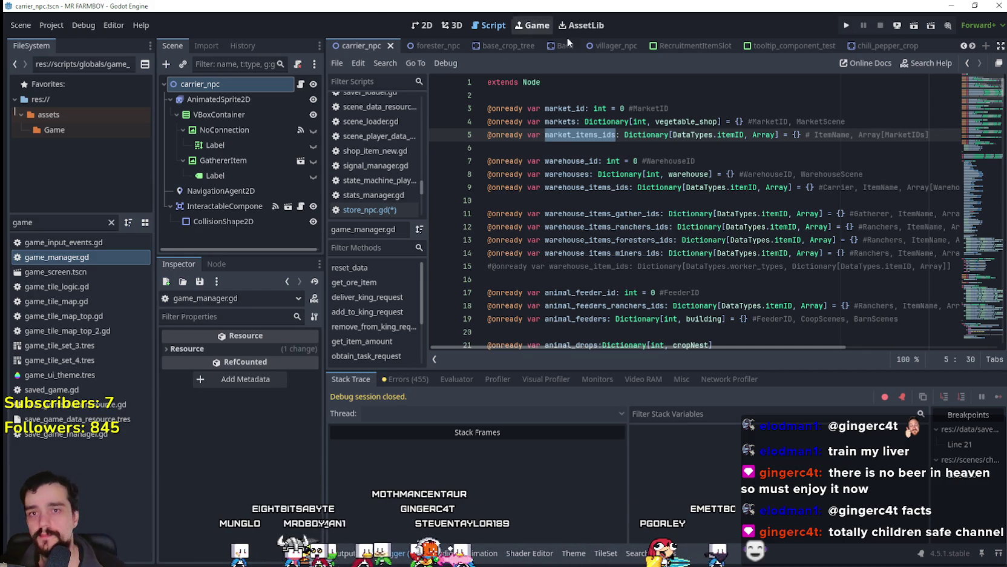
pyautogui.moveTo(988, 95); pyautogui.dragTo(965, 207)
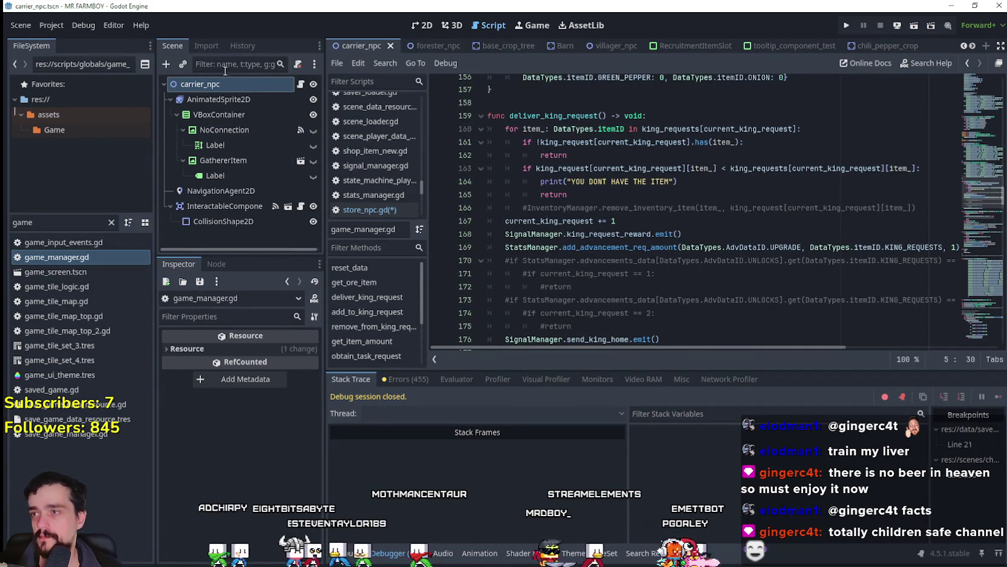
pyautogui.click(392, 45)
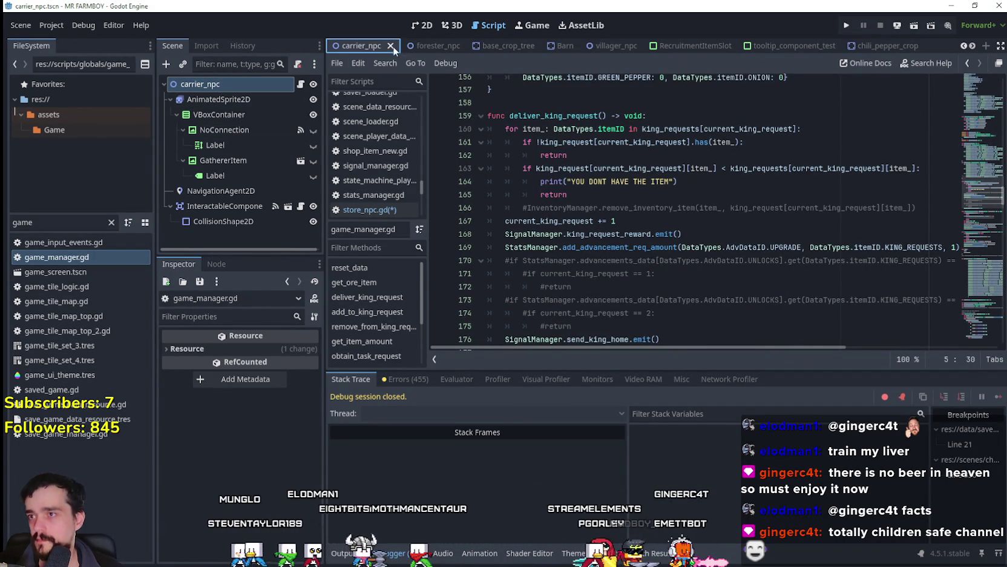
pyautogui.click(4, 224)
# Step: Filter for 'carri', reopen carrier_npc.tscn and show its store_npc.gd script
pyautogui.write('carri')
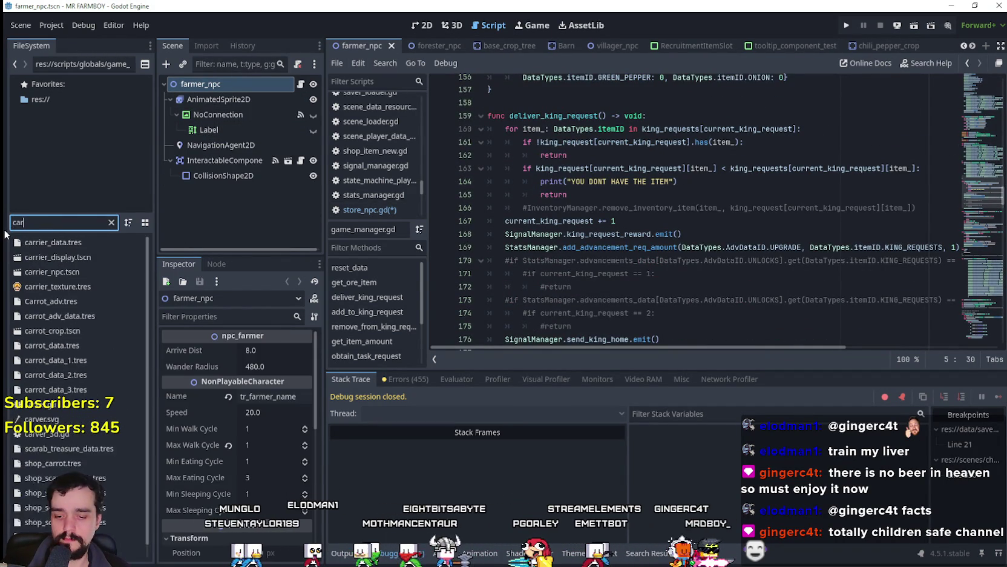
pyautogui.click(72, 273)
pyautogui.doubleClick(71, 273)
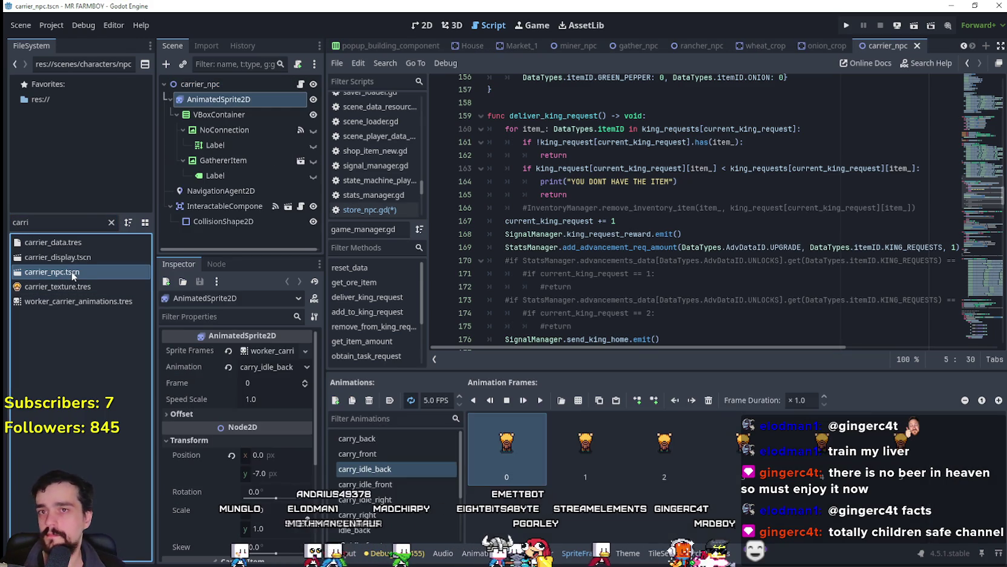
pyautogui.click(300, 86)
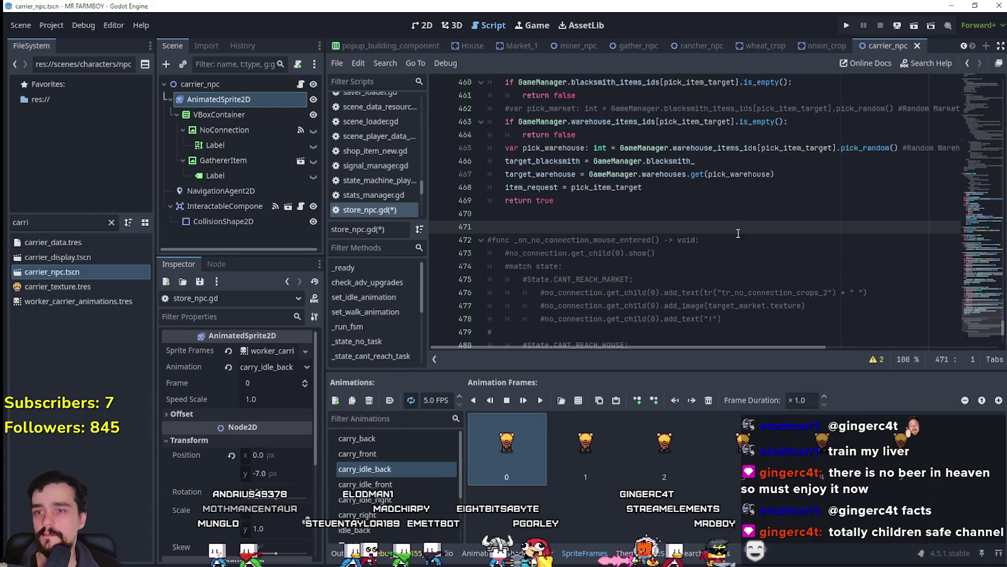
# Step: Review the _state_market_warehouse_request function and its return false on line 437
pyautogui.scroll(5, 745, 266)
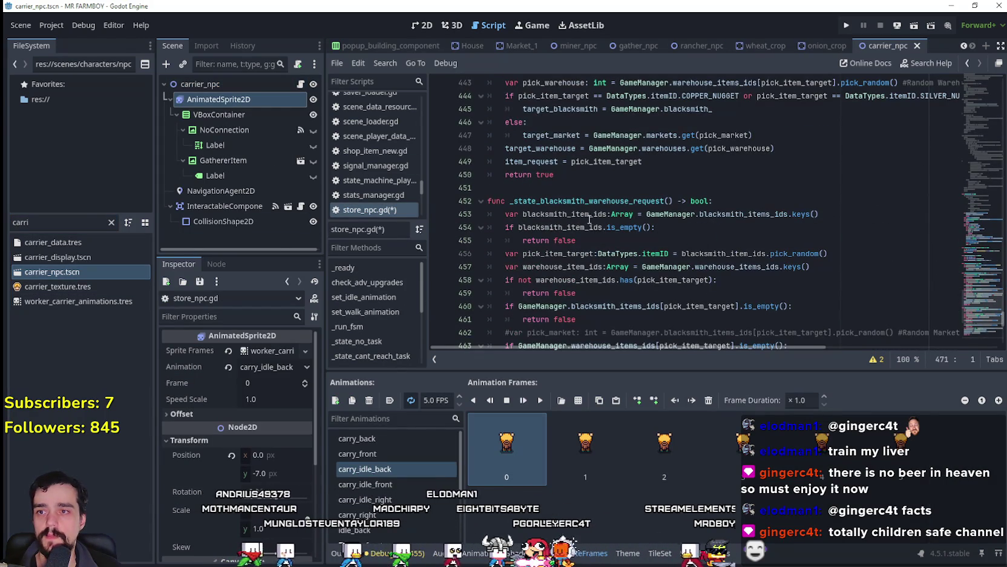
pyautogui.click(590, 200)
pyautogui.press('Up')
pyautogui.scroll(5, 606, 212)
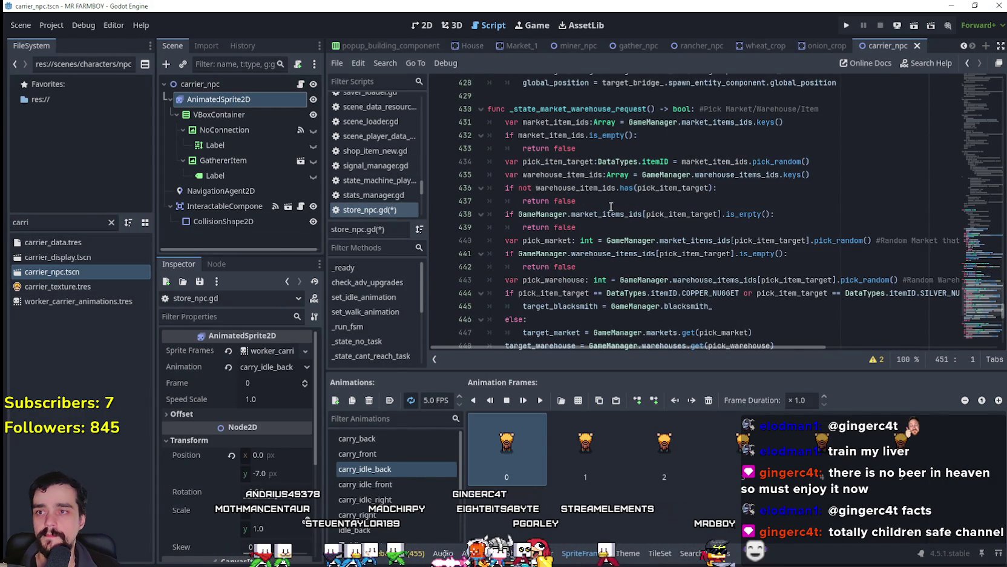
pyautogui.scroll(2, 617, 218)
pyautogui.doubleClick(578, 187)
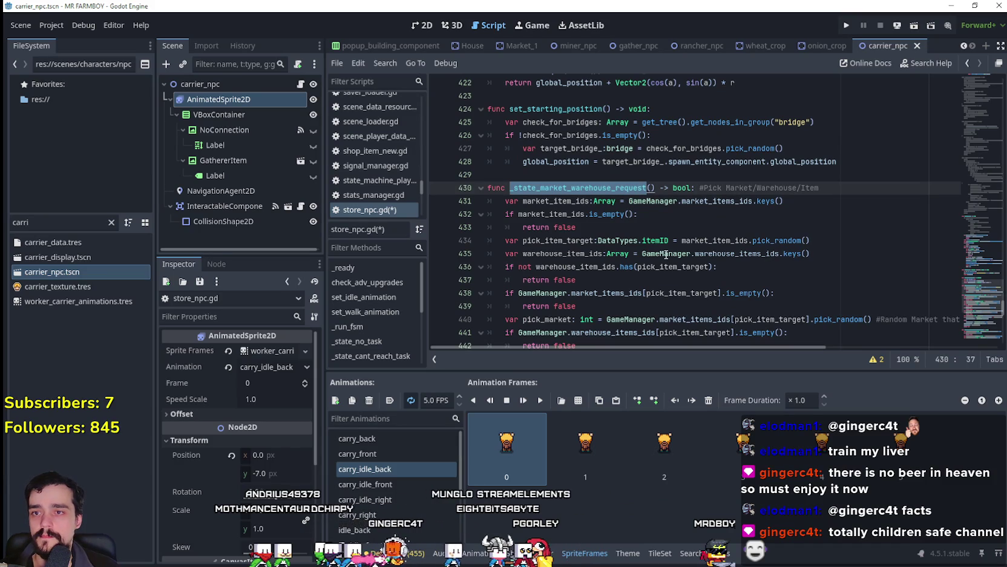
pyautogui.moveTo(490, 200); pyautogui.dragTo(637, 213)
pyautogui.scroll(-3, 576, 212)
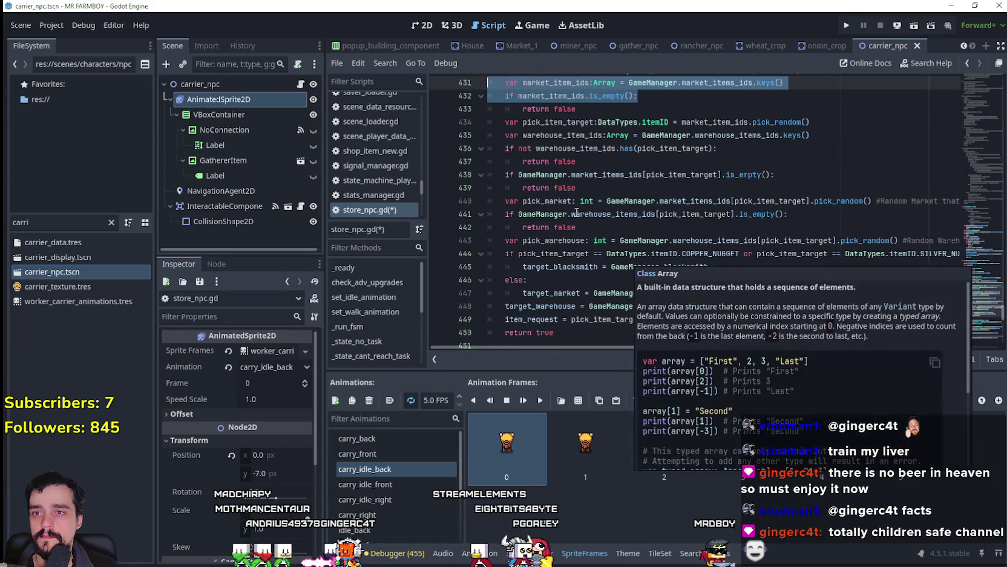
pyautogui.click(562, 161)
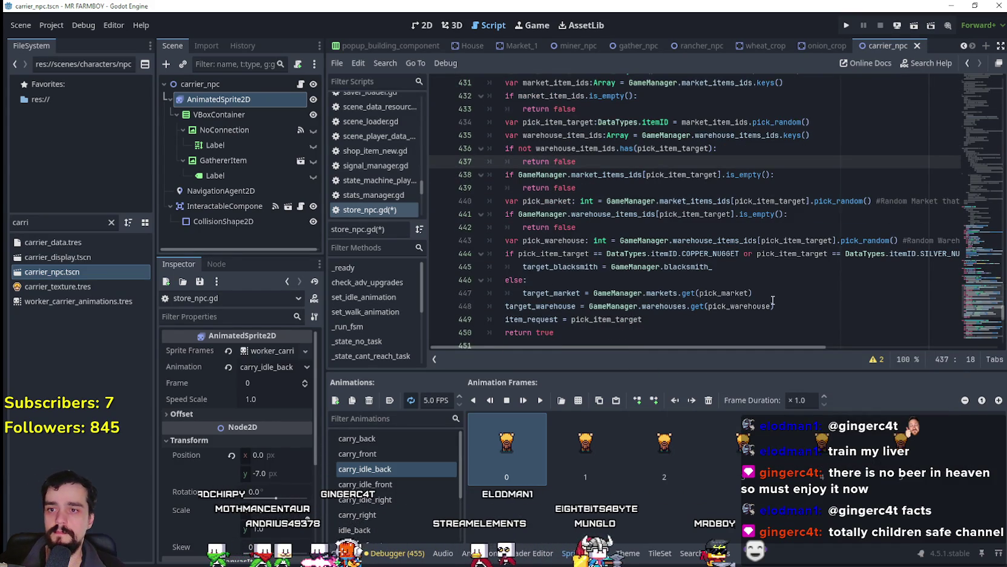
pyautogui.scroll(2, 611, 251)
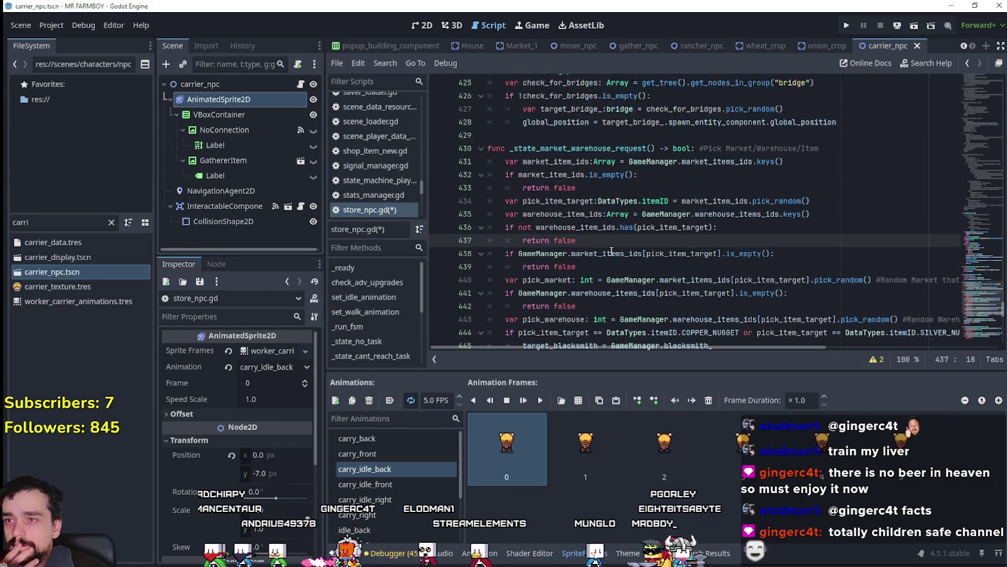
pyautogui.scroll(-1, 611, 251)
pyautogui.scroll(-4, 978, 293)
pyautogui.scroll(4, 977, 292)
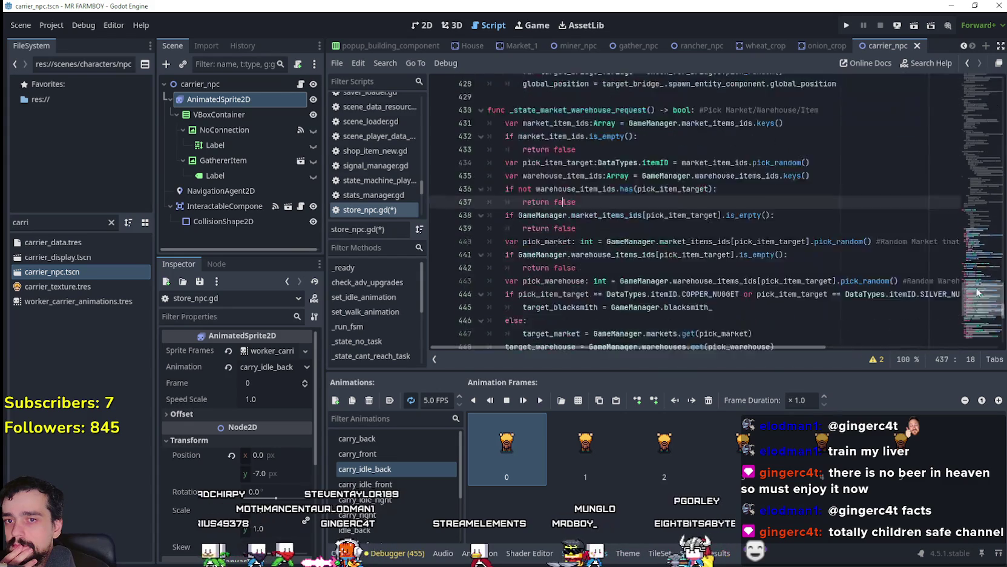
# Step: Scroll through the script to blank line 429, then run Mr Farmboy
pyautogui.moveTo(978, 293); pyautogui.dragTo(987, 175)
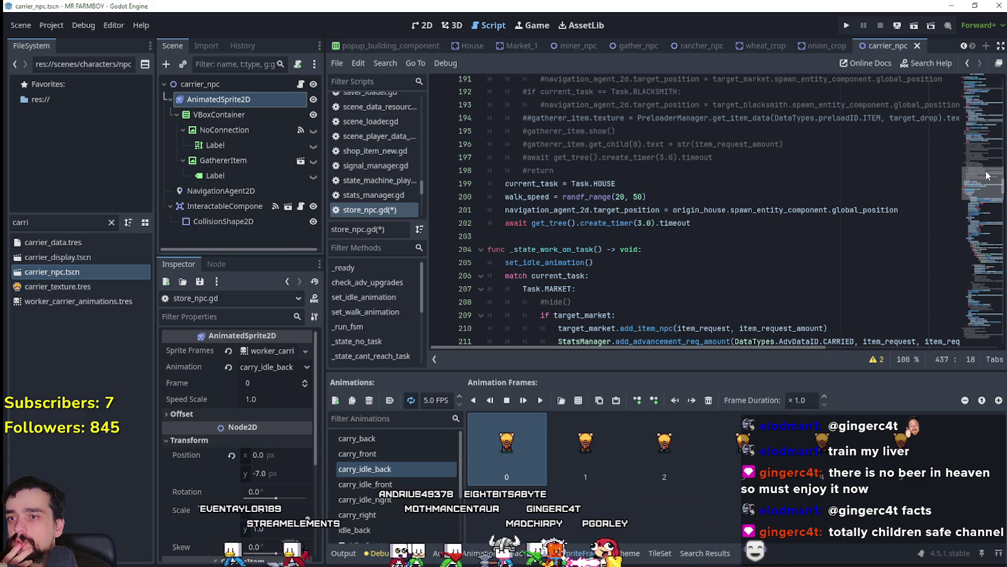
pyautogui.moveTo(986, 176); pyautogui.dragTo(991, 141)
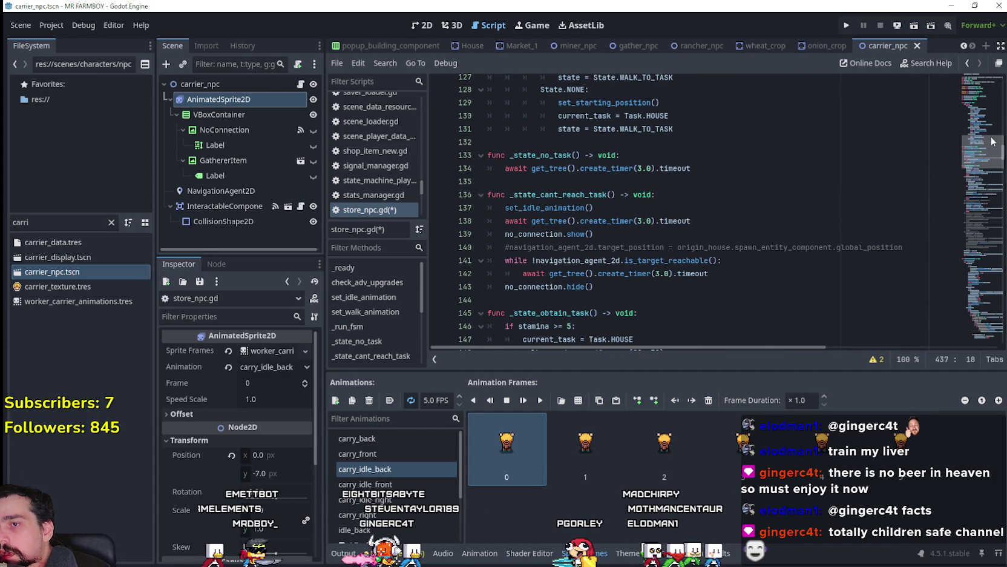
pyautogui.moveTo(992, 141)
pyautogui.mouseDown()
pyautogui.moveTo(988, 134)
pyautogui.moveTo(985, 297)
pyautogui.mouseUp()
pyautogui.scroll(-2, 813, 78)
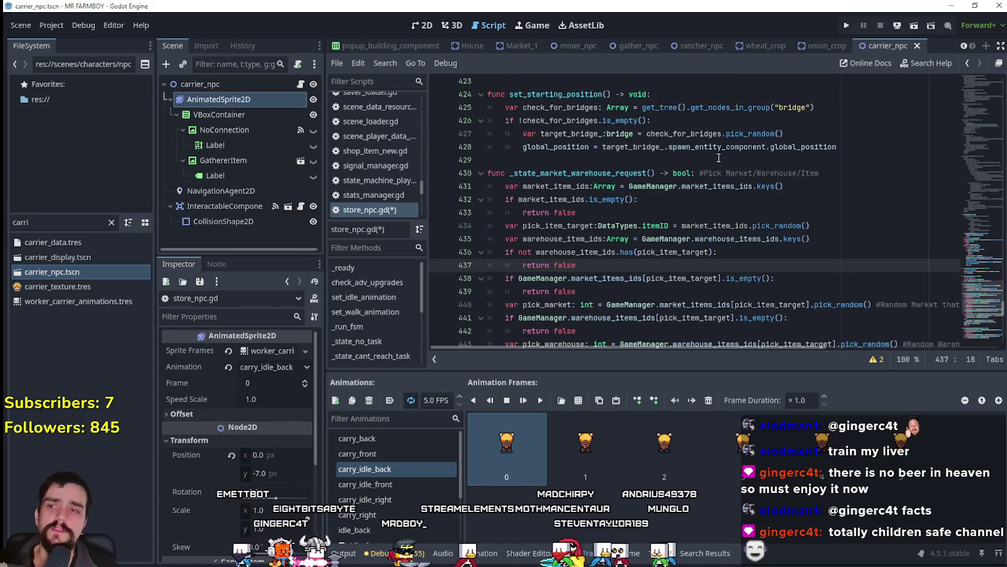
pyautogui.click(793, 160)
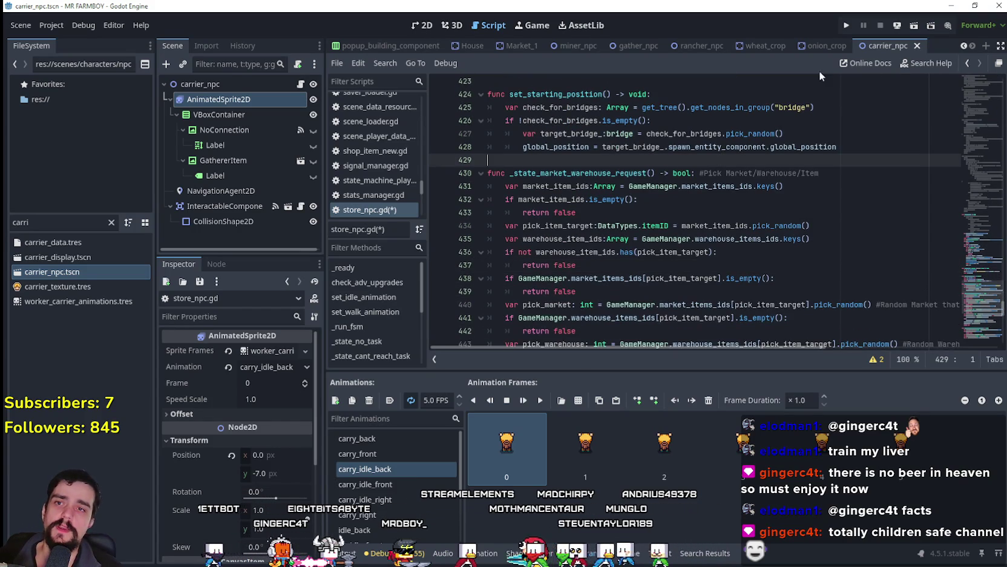
pyautogui.click(845, 25)
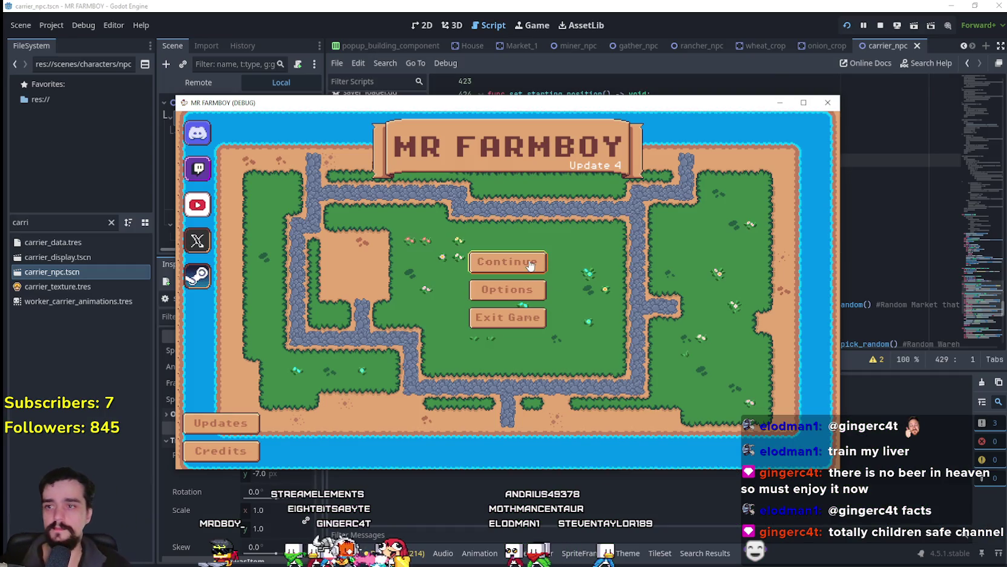
# Step: Load Save 6 in the game and maximize the game window
pyautogui.click(509, 259)
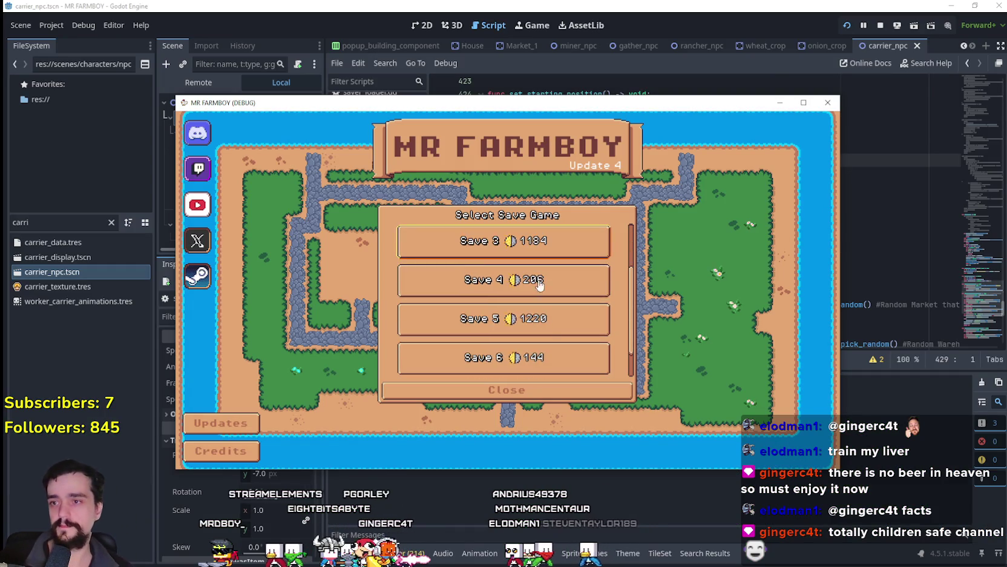
pyautogui.scroll(-3, 531, 293)
pyautogui.click(512, 339)
pyautogui.click(488, 346)
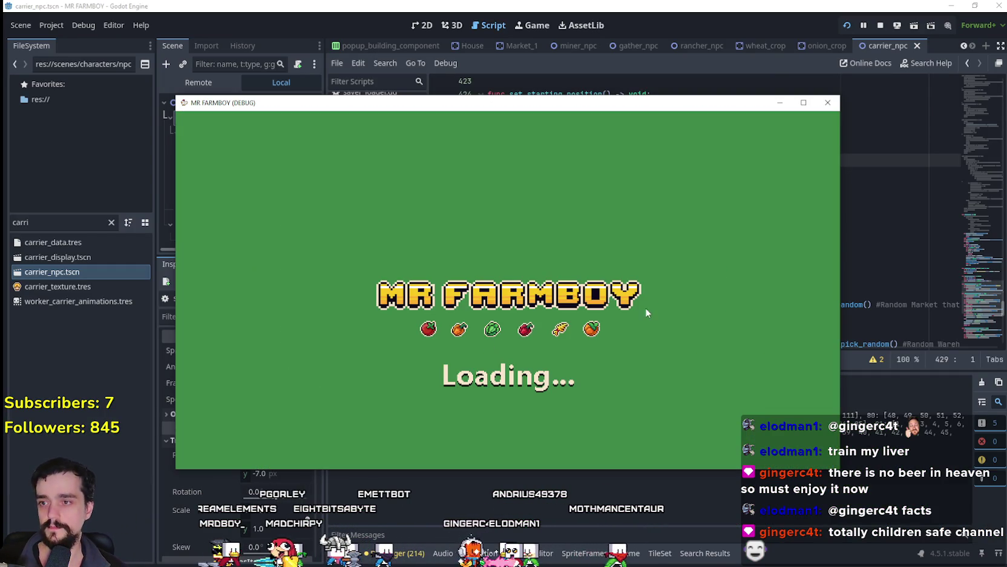
pyautogui.click(804, 103)
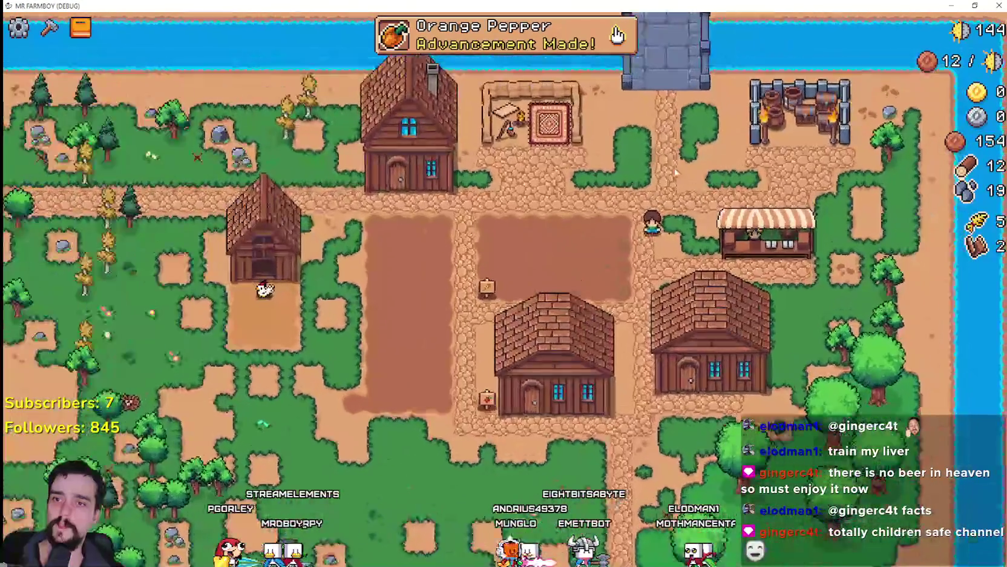
# Step: Check the house panel, then remove the egg and strawberry from the market's sell slots
pyautogui.scroll(3, 676, 172)
pyautogui.press('a')
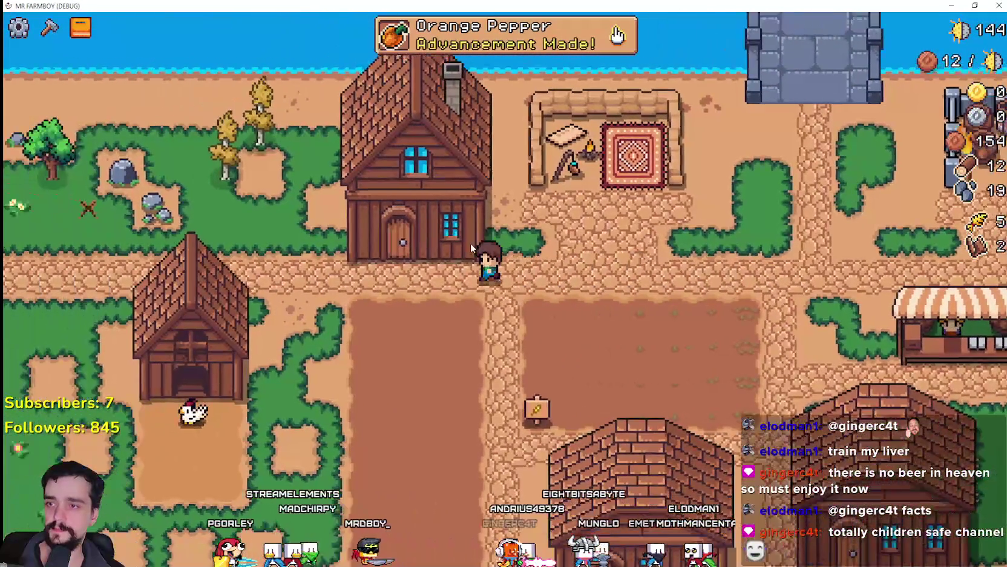
pyautogui.click(470, 242)
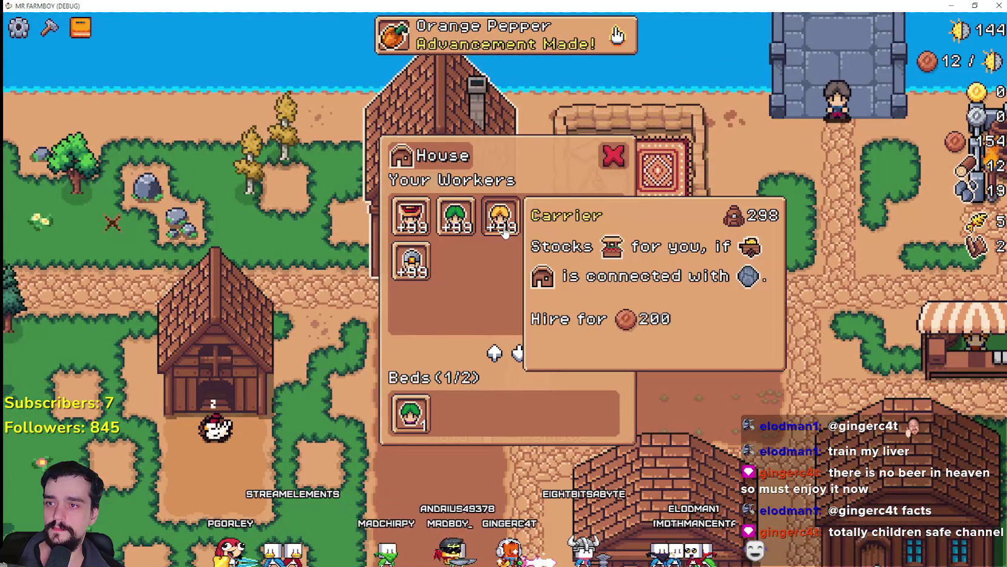
pyautogui.press('d')
pyautogui.press('s')
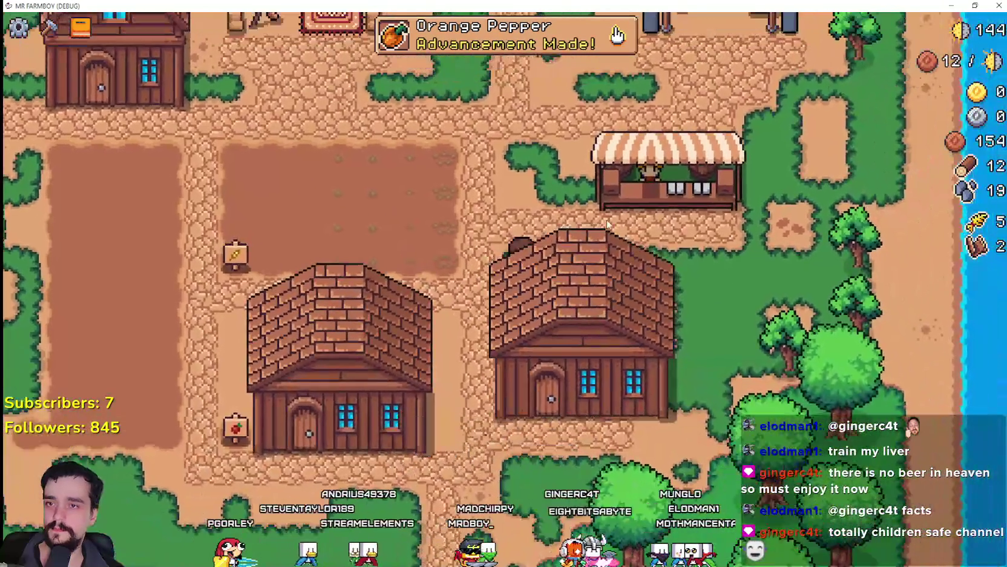
pyautogui.click(608, 209)
pyautogui.press('a')
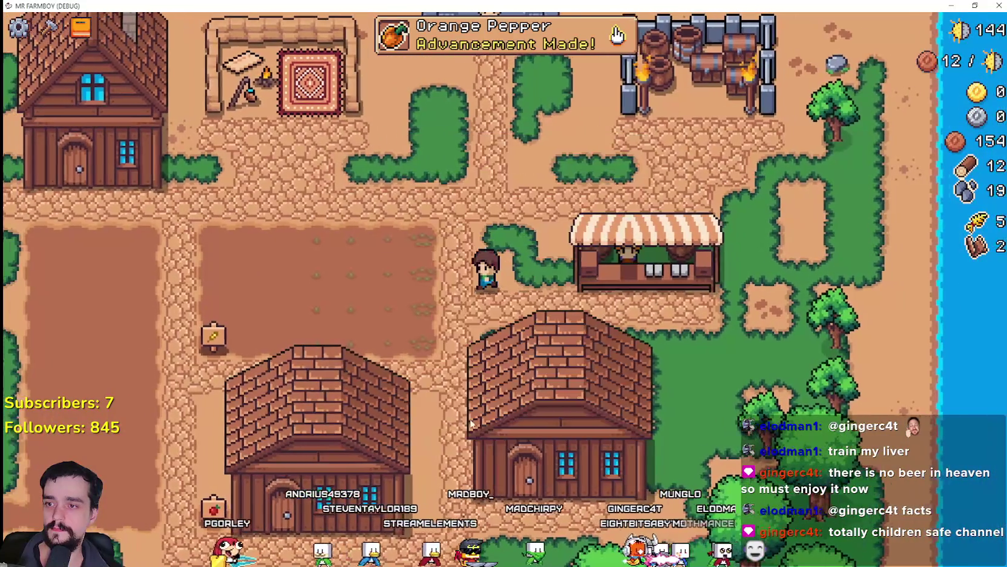
pyautogui.press('d')
pyautogui.click(445, 412)
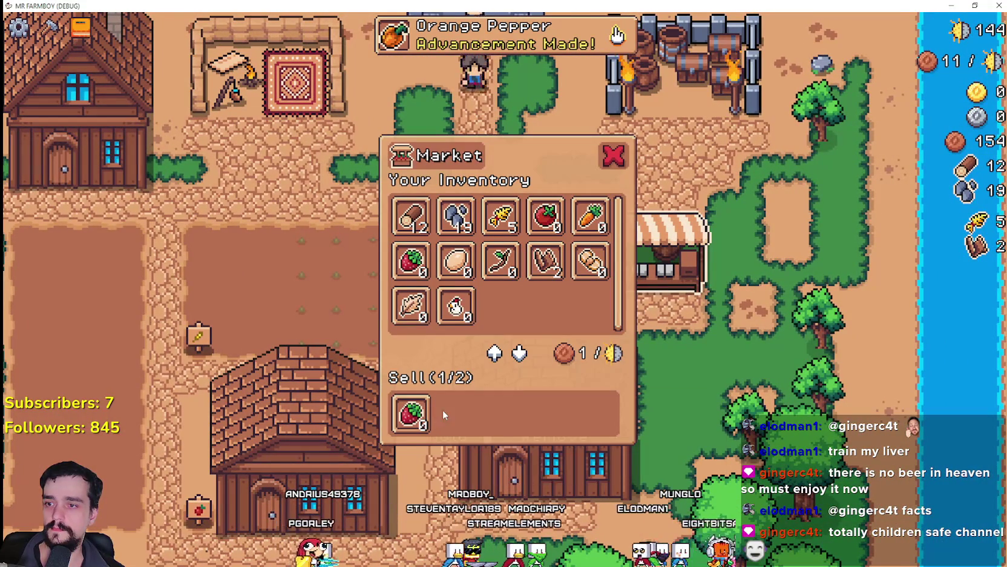
pyautogui.click(413, 411)
# Step: Restock the warehouse with wheat instead of tomato, revisit the house, and shrink the game window
pyautogui.press('w')
pyautogui.press('a')
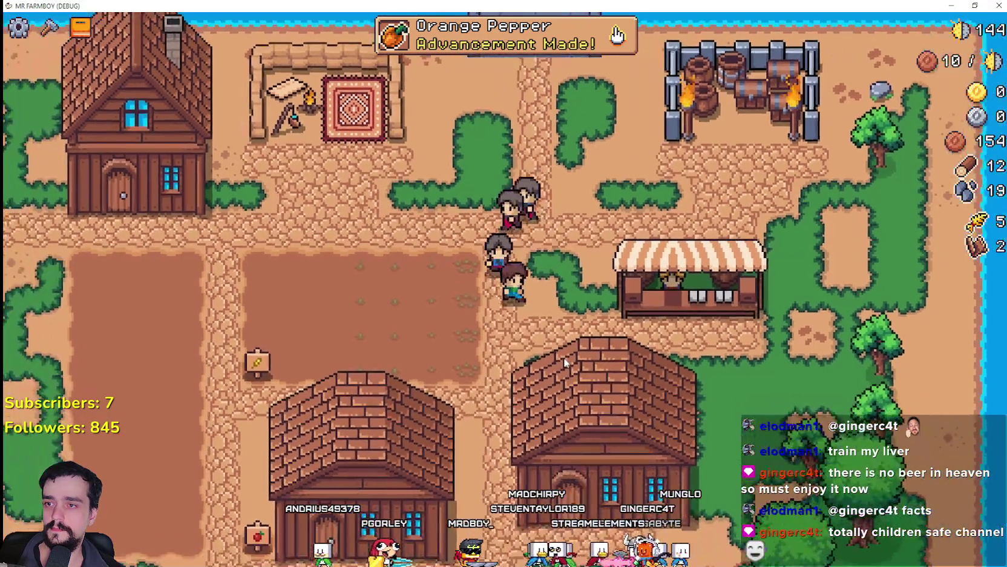
pyautogui.press('s')
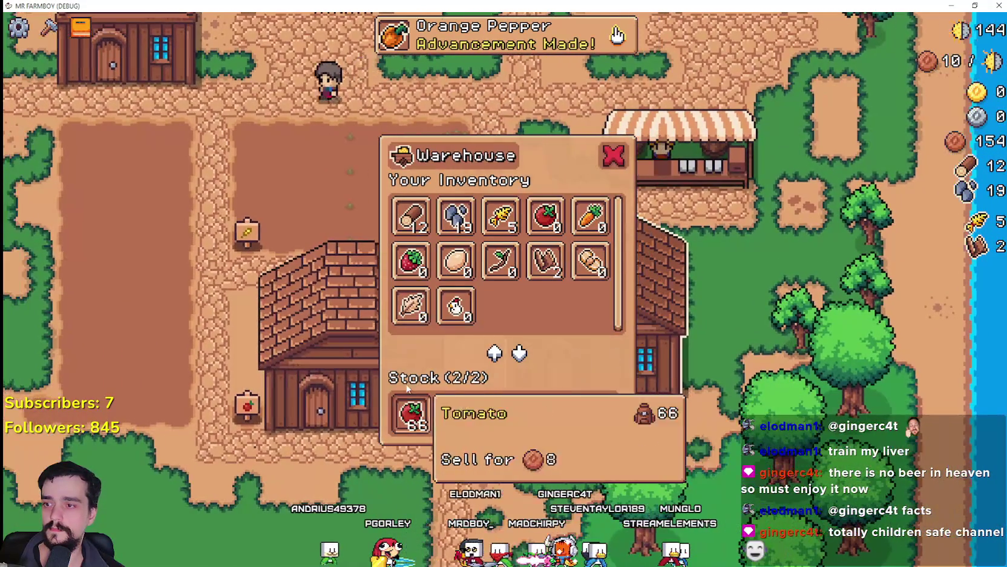
pyautogui.press('a')
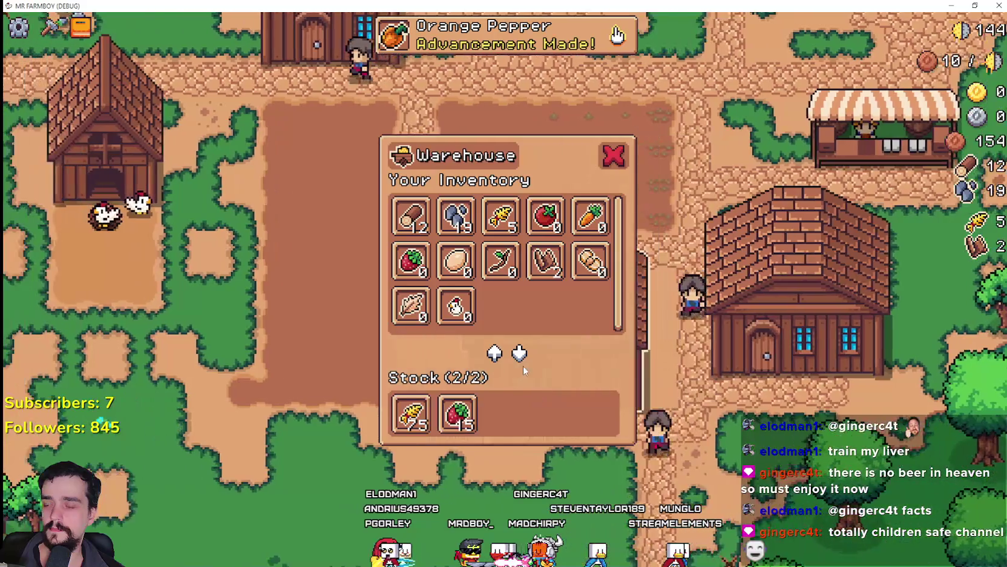
pyautogui.press('w')
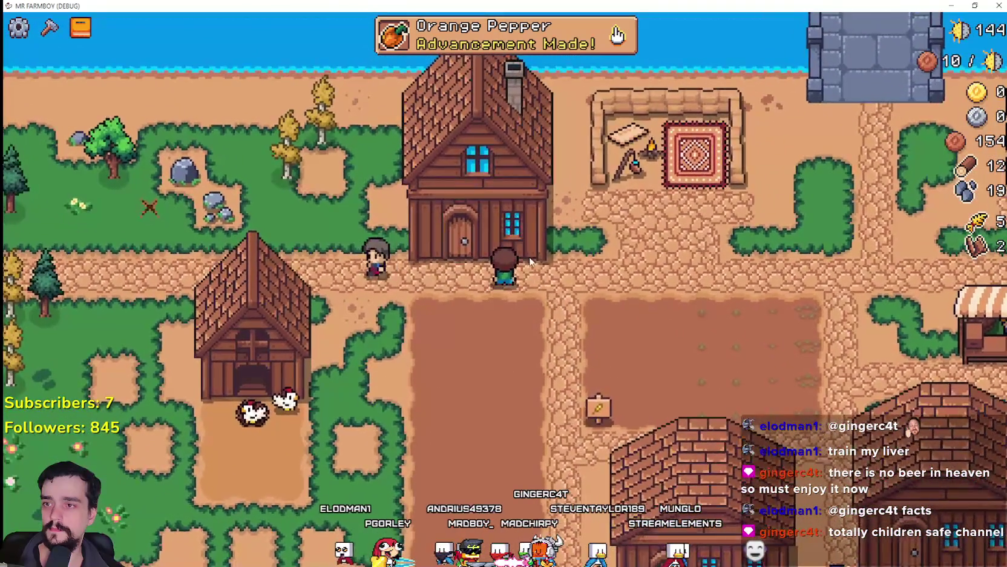
pyautogui.press('w')
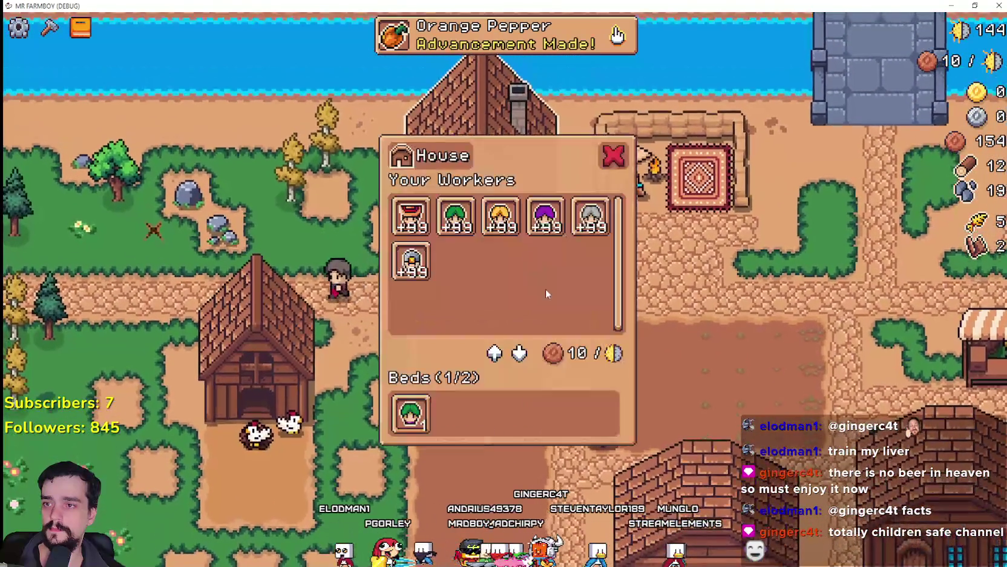
pyautogui.moveTo(573, 265)
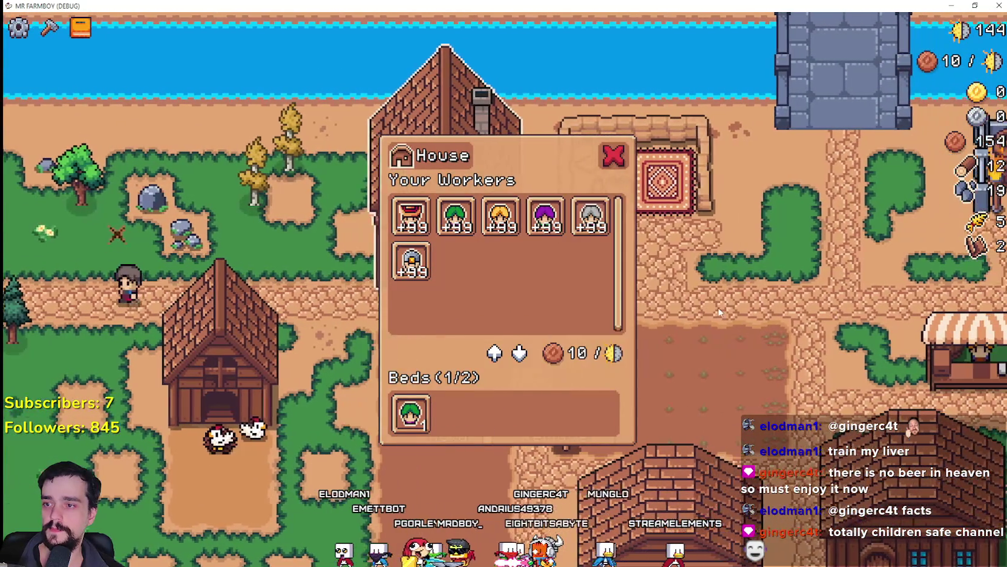
pyautogui.press('d')
pyautogui.press('a')
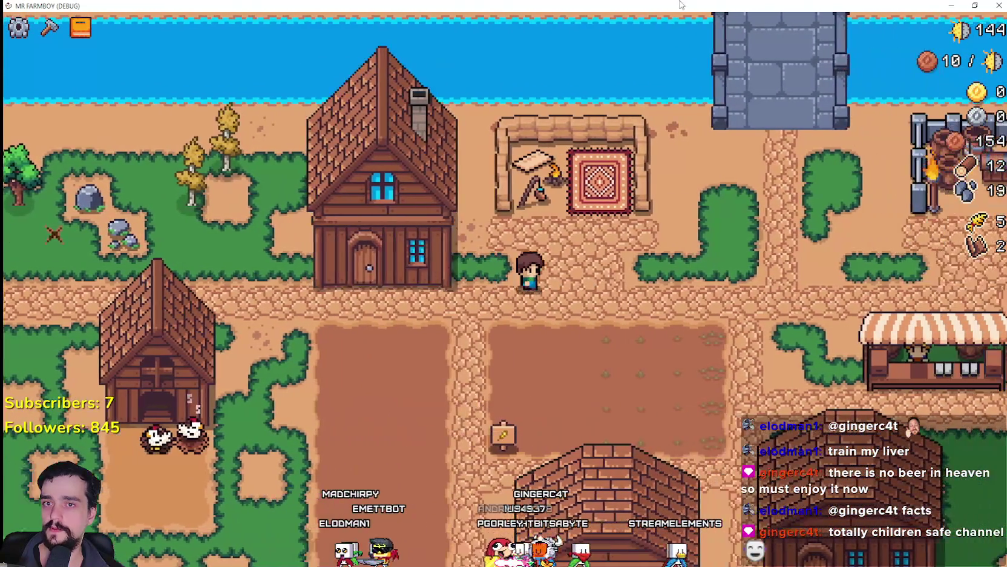
pyautogui.press('super+Down')
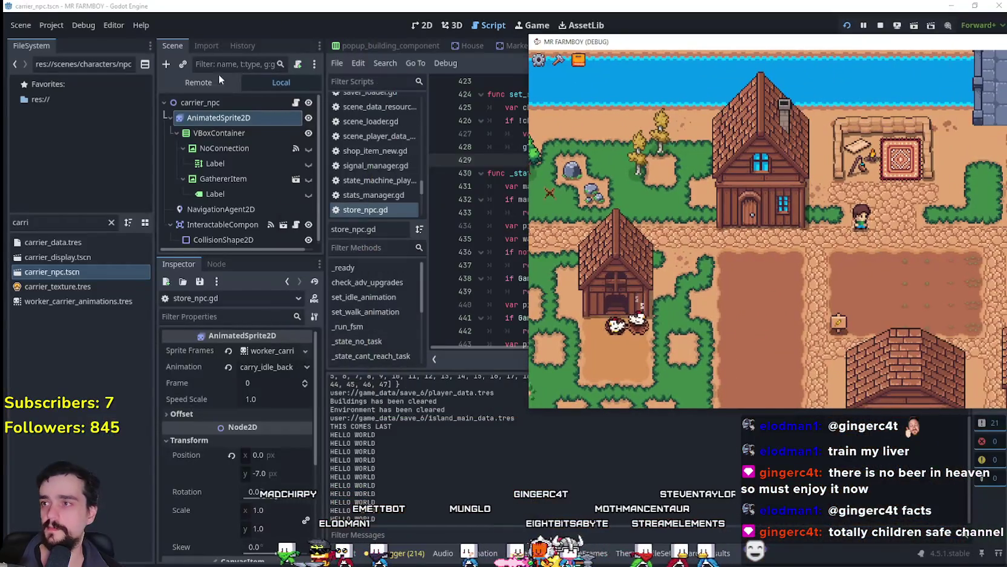
# Step: In the Remote tree, inspect InventoryManager and expand its Inventory dictionary entries
pyautogui.click(210, 84)
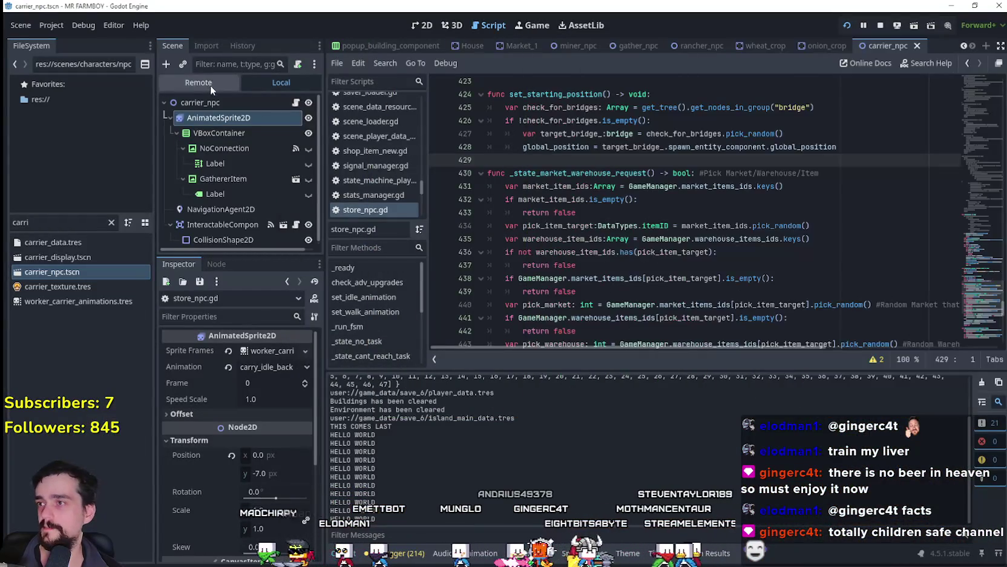
pyautogui.click(250, 161)
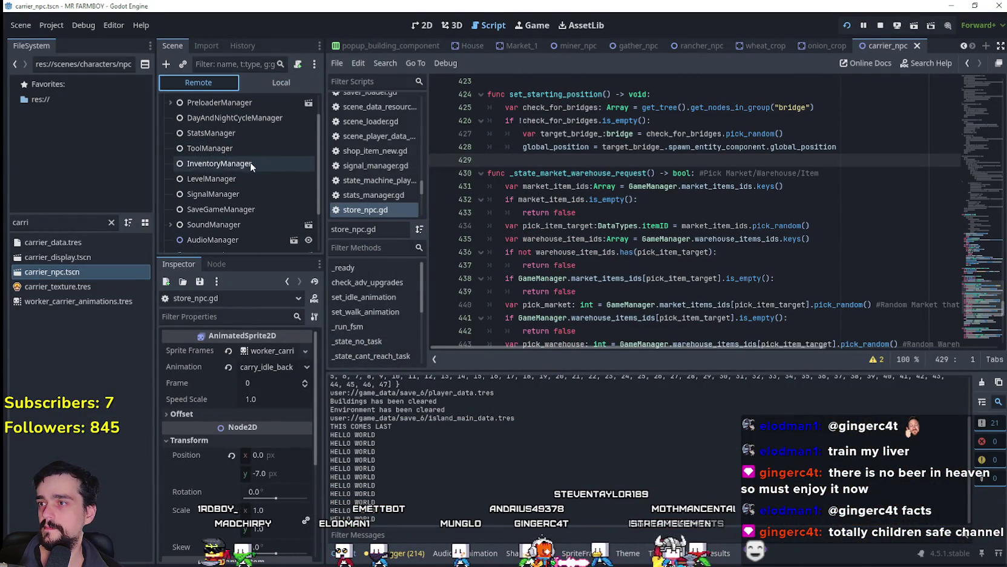
pyautogui.click(277, 354)
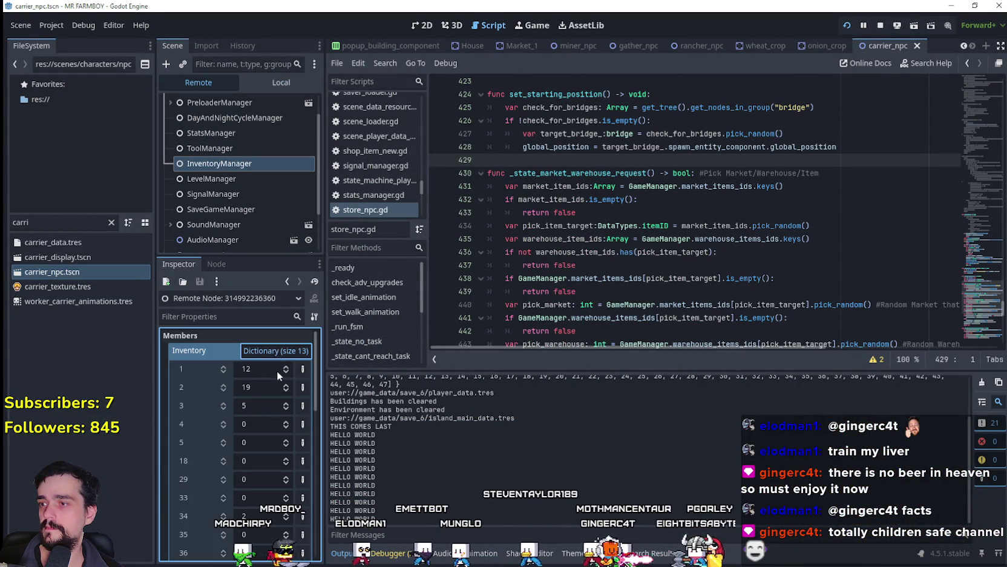
pyautogui.scroll(-3, 265, 443)
# Step: Maximize the game, hire a Carrier at the House, then pause the game
pyautogui.hotkey('alt', 'Tab')
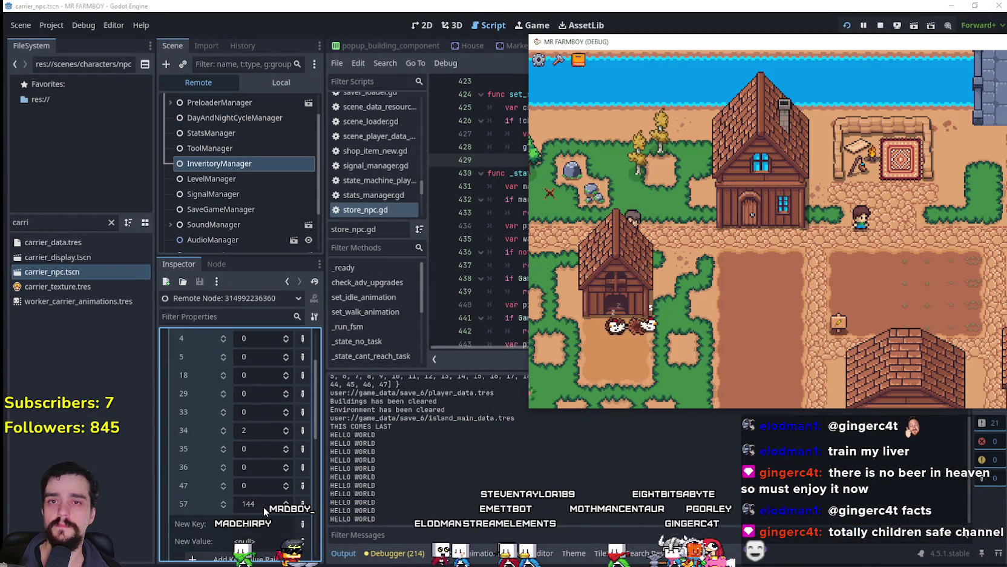
pyautogui.hotkey('alt', 'Tab')
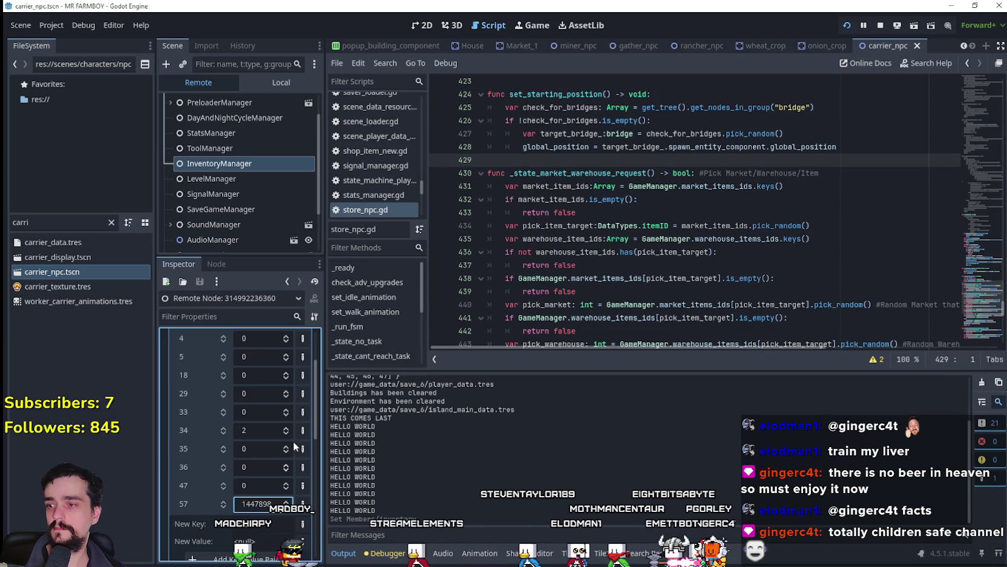
pyautogui.hotkey('alt', 'Tab')
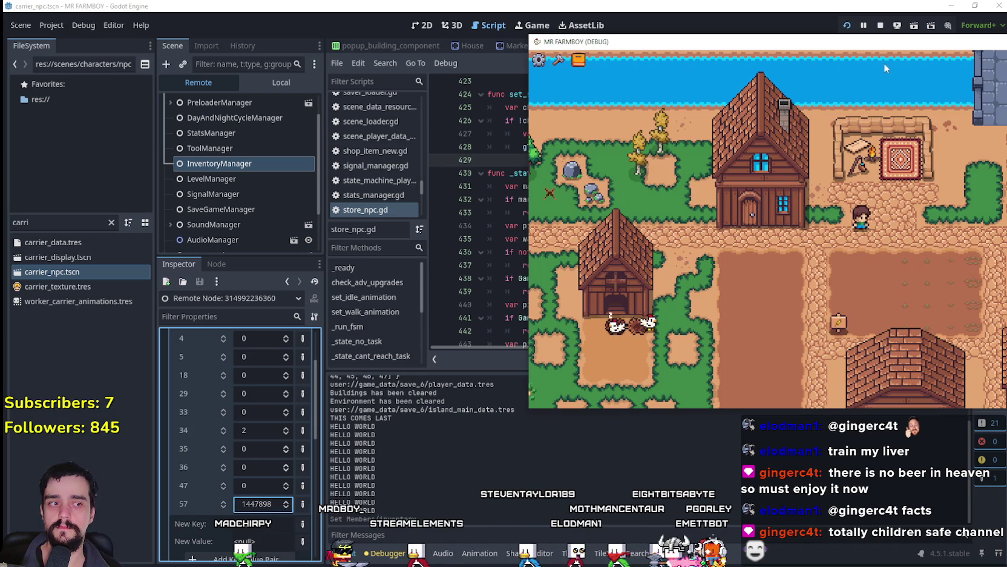
pyautogui.moveTo(884, 62); pyautogui.dragTo(549, 56)
pyautogui.click(816, 53)
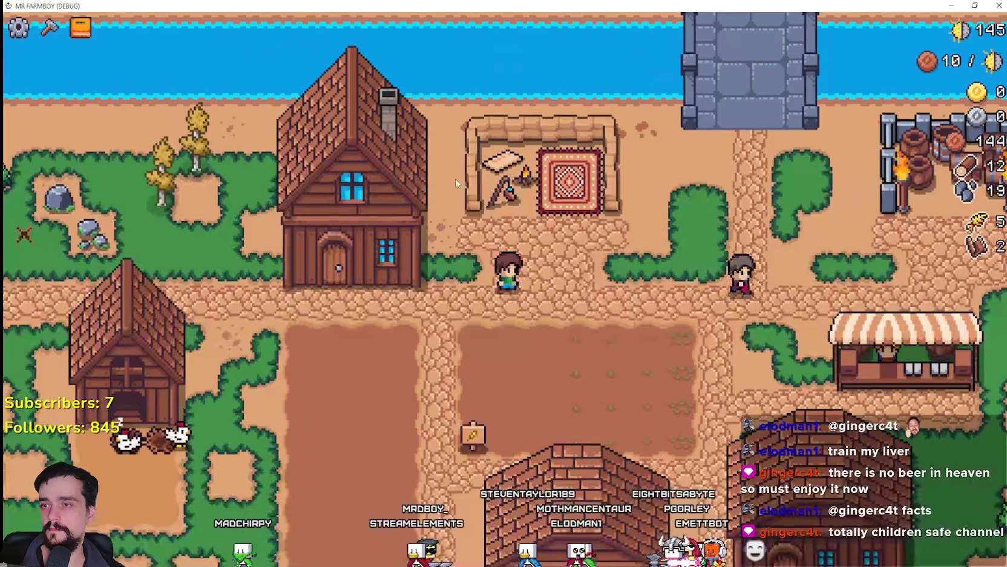
pyautogui.press('a')
pyautogui.press('e')
pyautogui.click(504, 232)
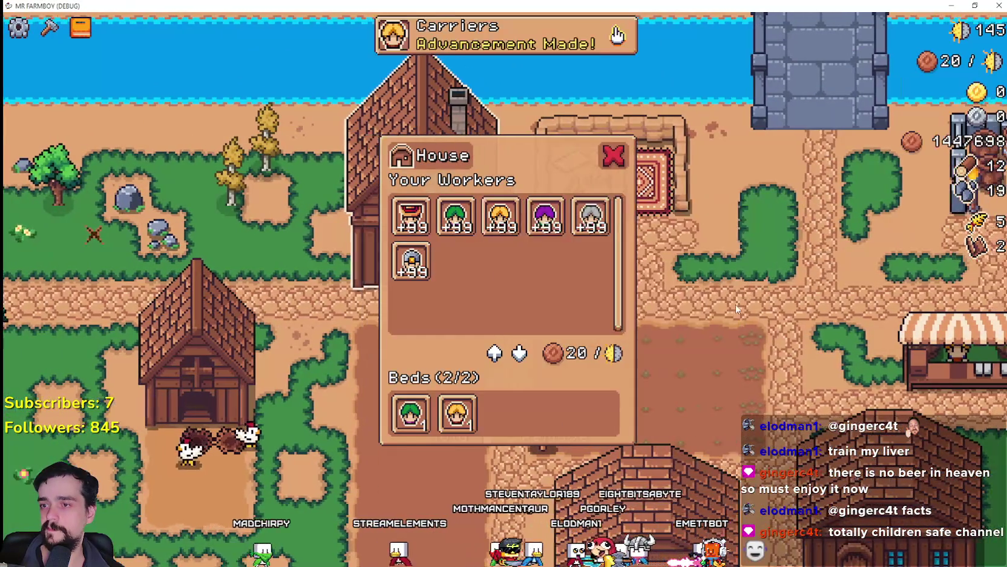
pyautogui.press('d')
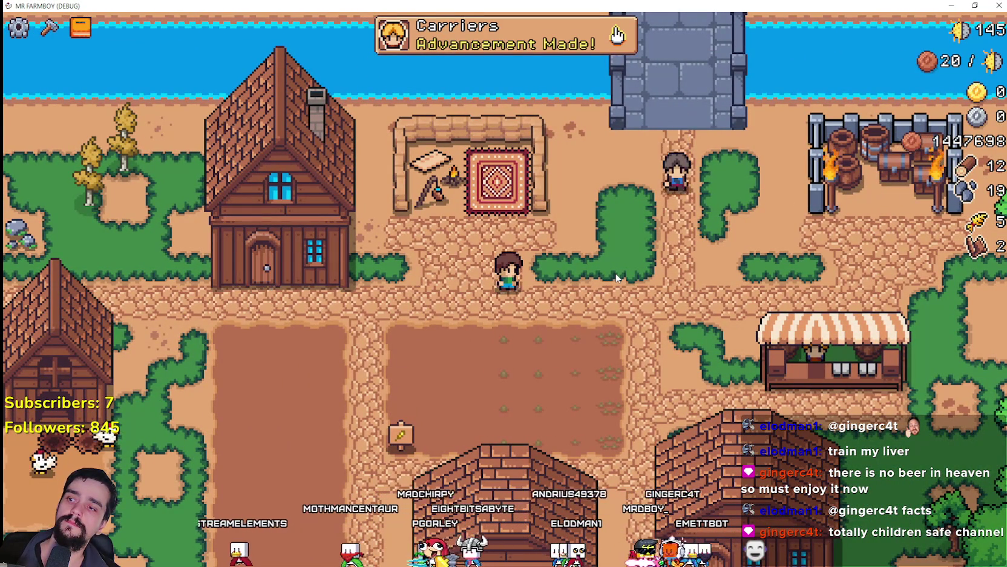
pyautogui.press('Escape')
# Step: Start a new indented line after line 428 in store_npc.gd's set_starting_position
pyautogui.hotkey('alt', 'Tab')
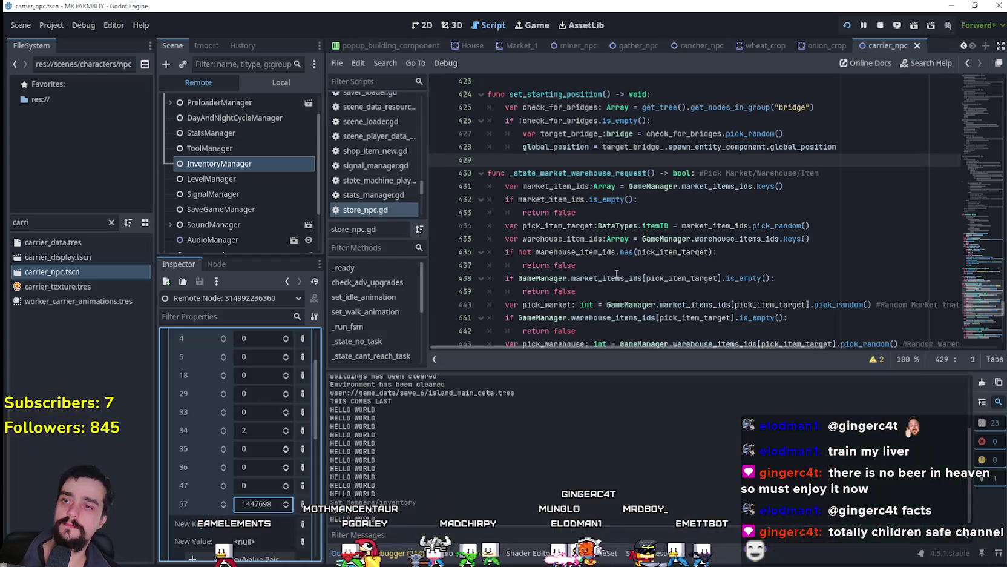
pyautogui.click(647, 203)
pyautogui.click(633, 172)
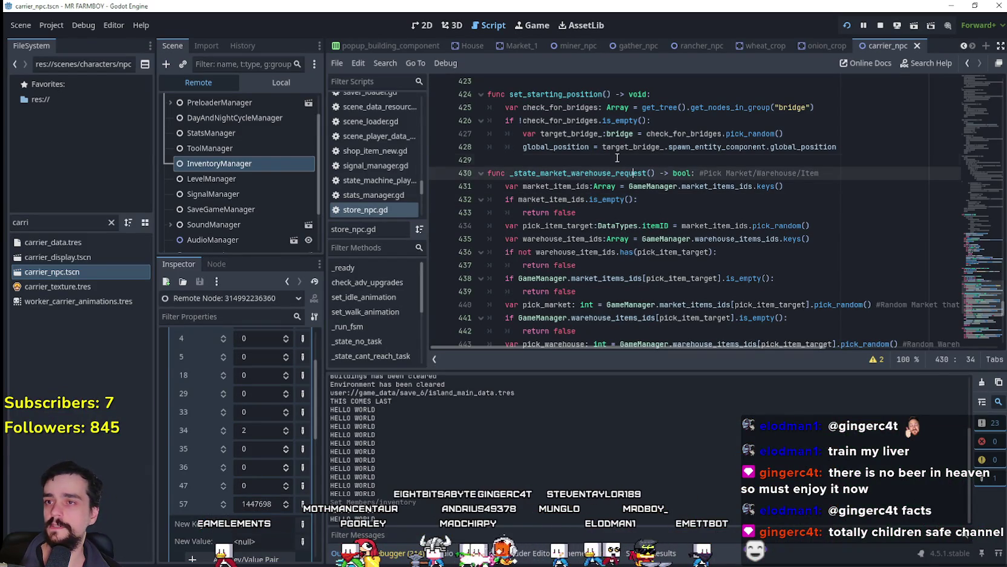
pyautogui.click(617, 158)
pyautogui.moveTo(835, 135); pyautogui.dragTo(849, 149)
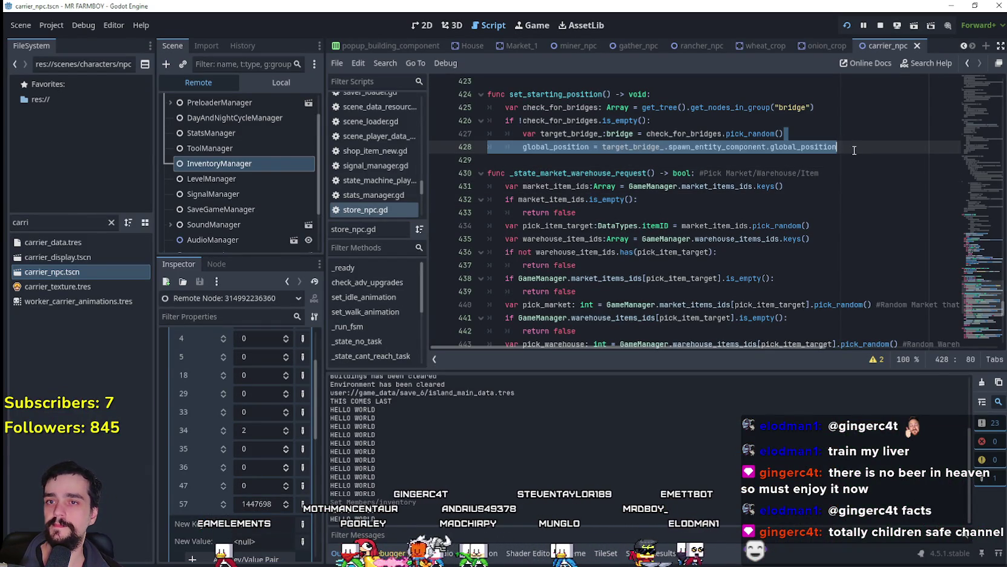
pyautogui.click(854, 152)
pyautogui.press('Return')
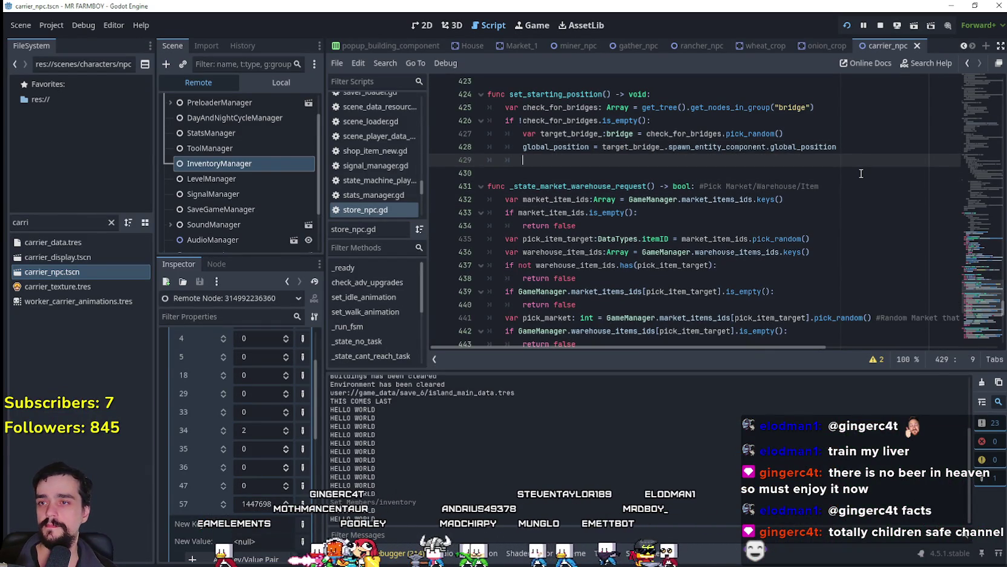
# Step: Write navigation_agent_2d.target_position = origin_house.spawn_entity_component.global_position on line 429
pyautogui.write('tar')
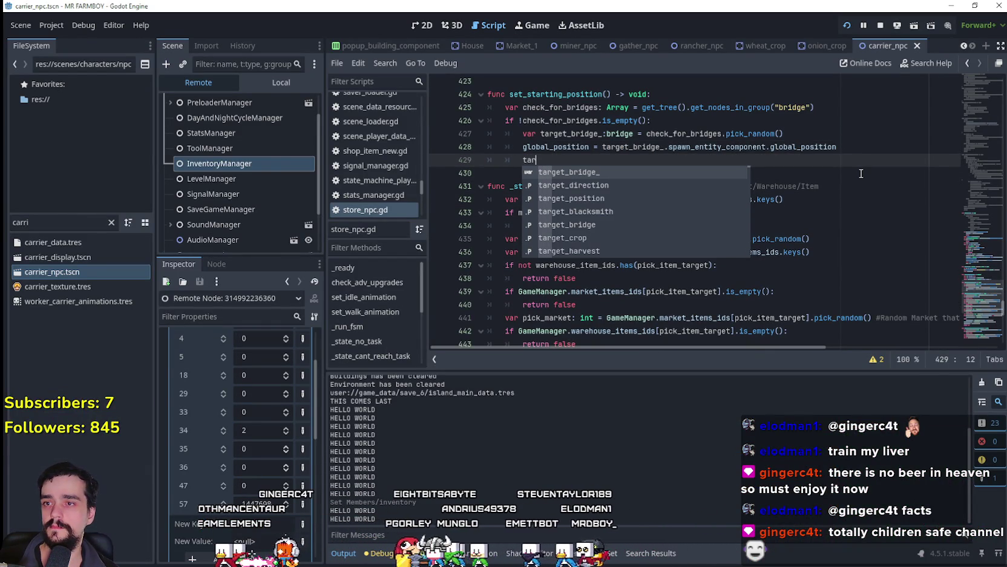
pyautogui.write('ge')
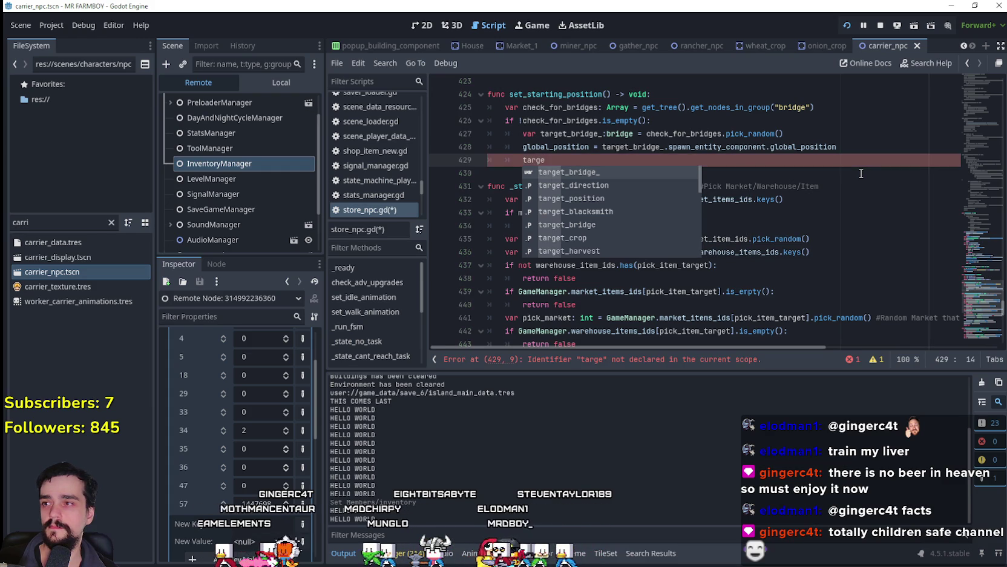
pyautogui.click(277, 86)
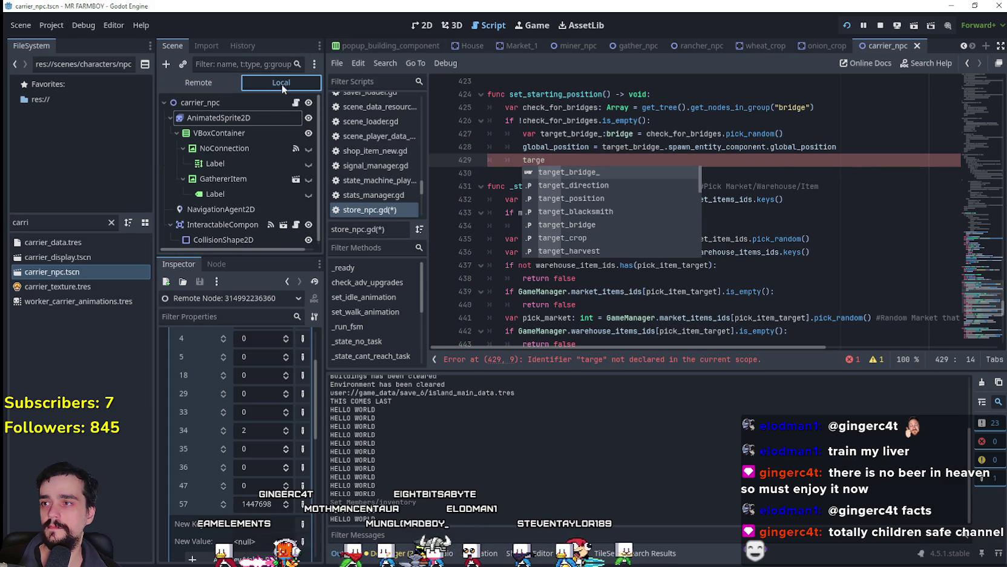
pyautogui.doubleClick(542, 160)
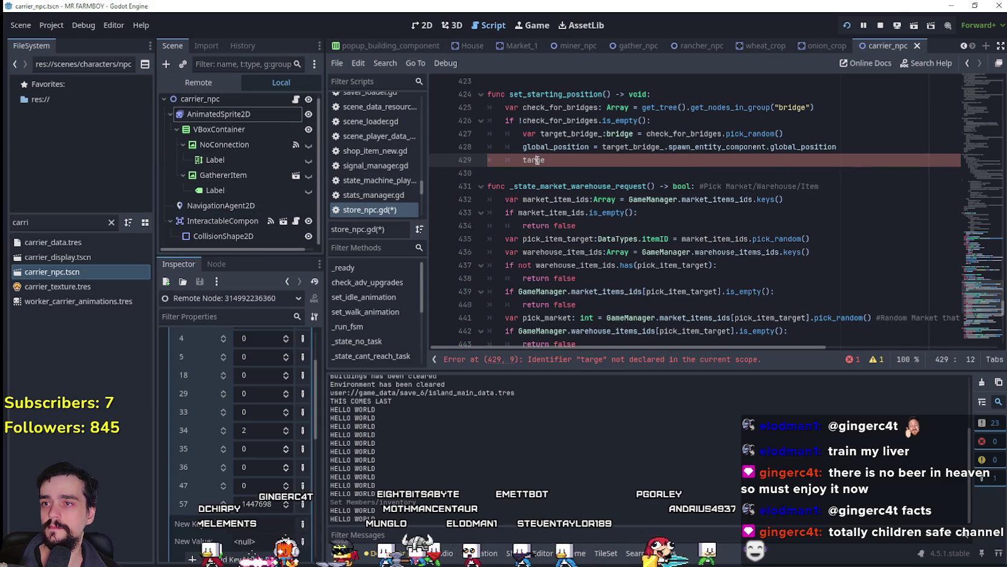
pyautogui.write('navi')
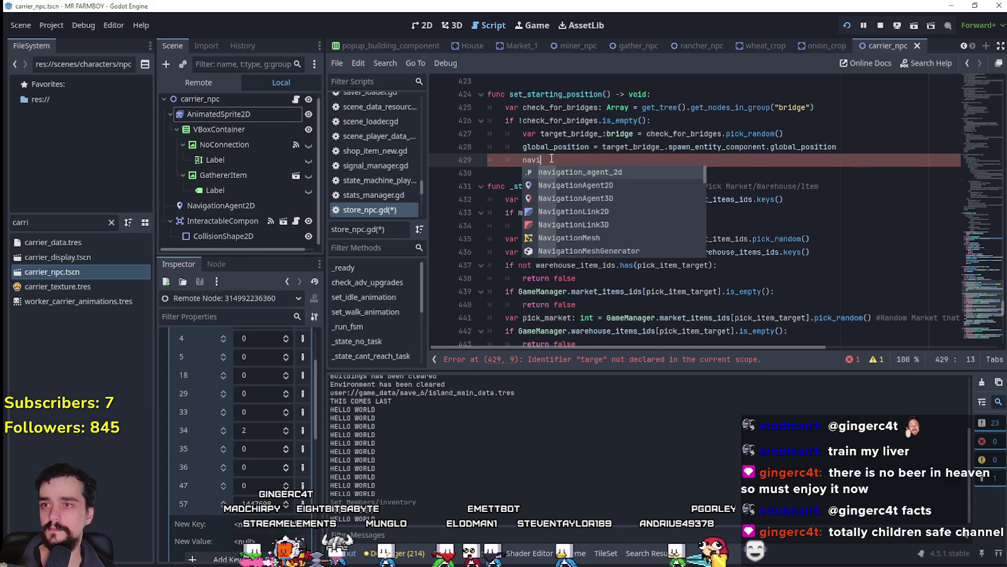
pyautogui.click(295, 100)
pyautogui.press('Return')
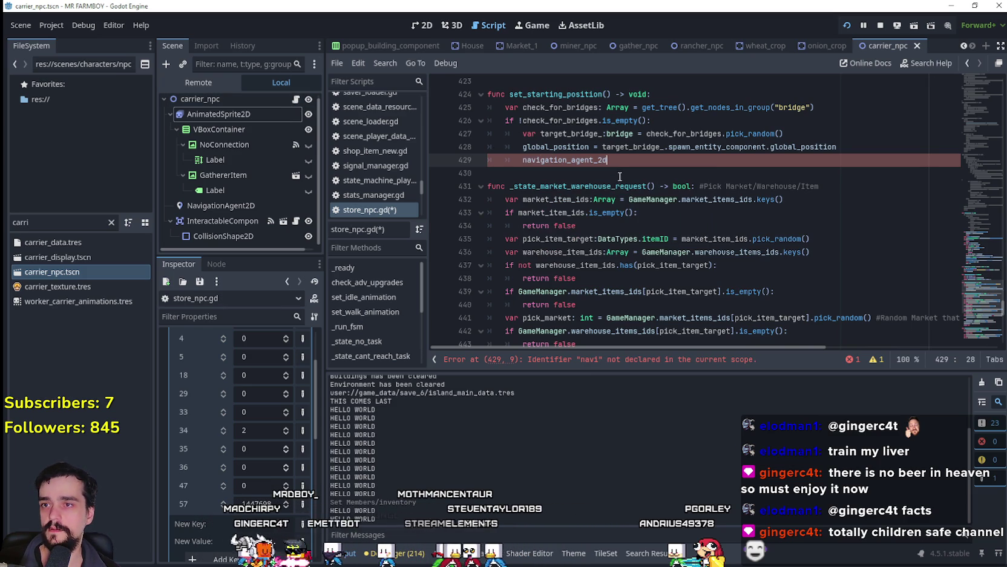
pyautogui.write('.target')
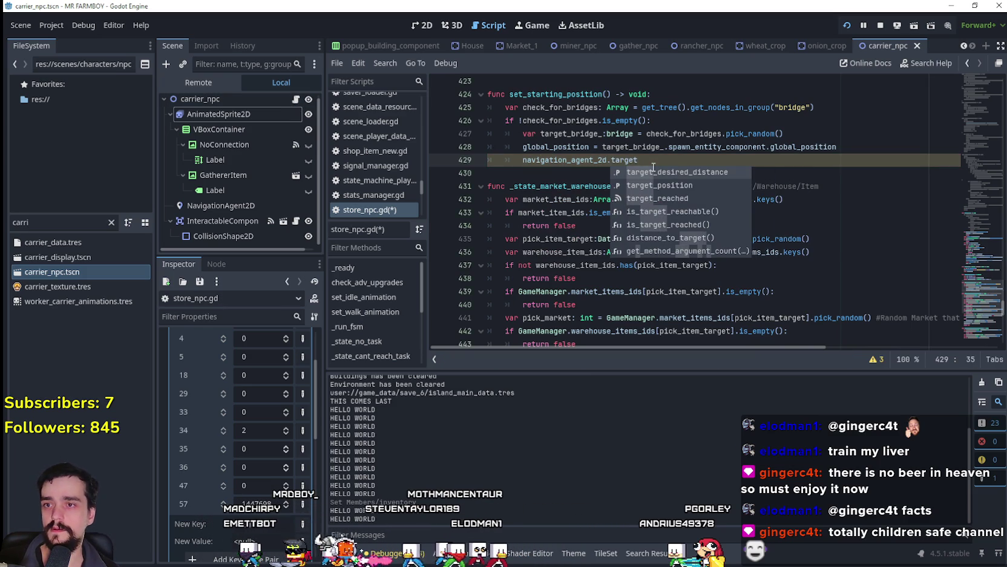
pyautogui.write('_position =')
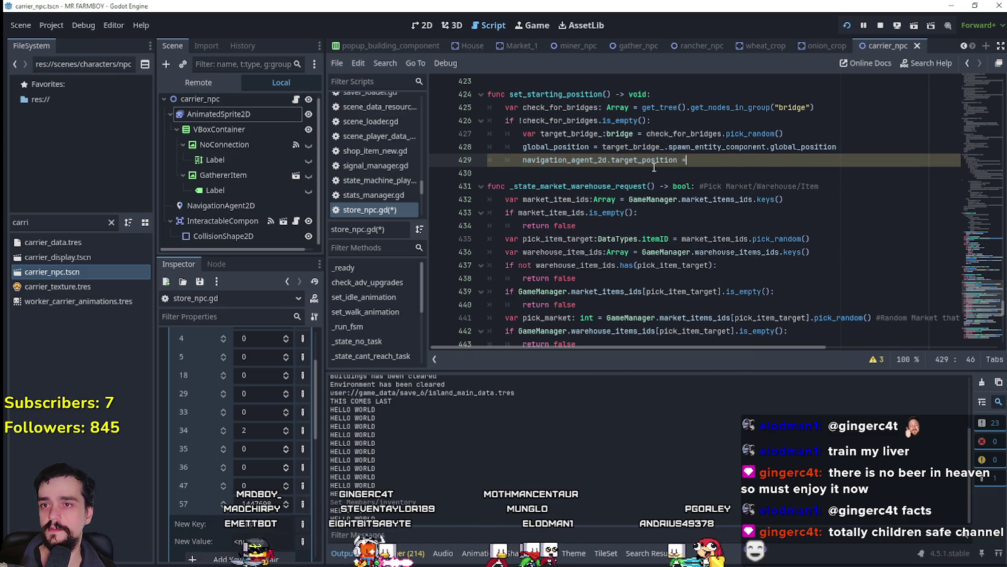
pyautogui.write(' origin_house.spa')
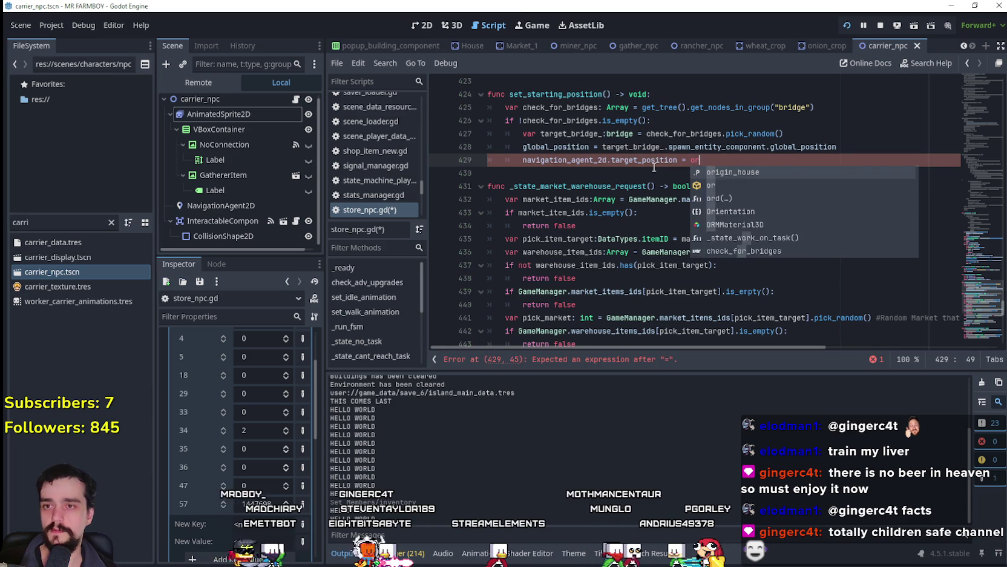
pyautogui.press('Return')
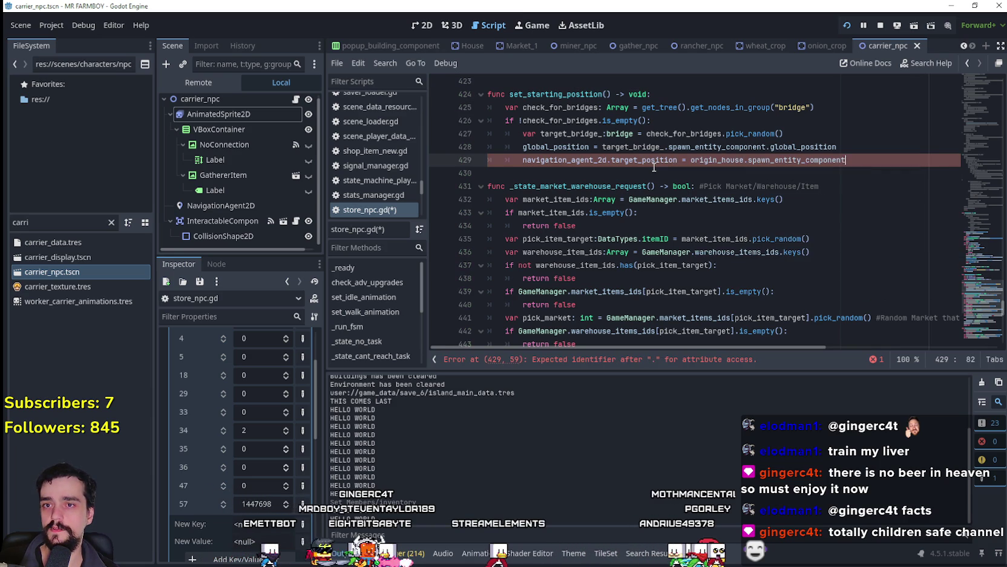
pyautogui.write('global_position')
pyautogui.press('Return')
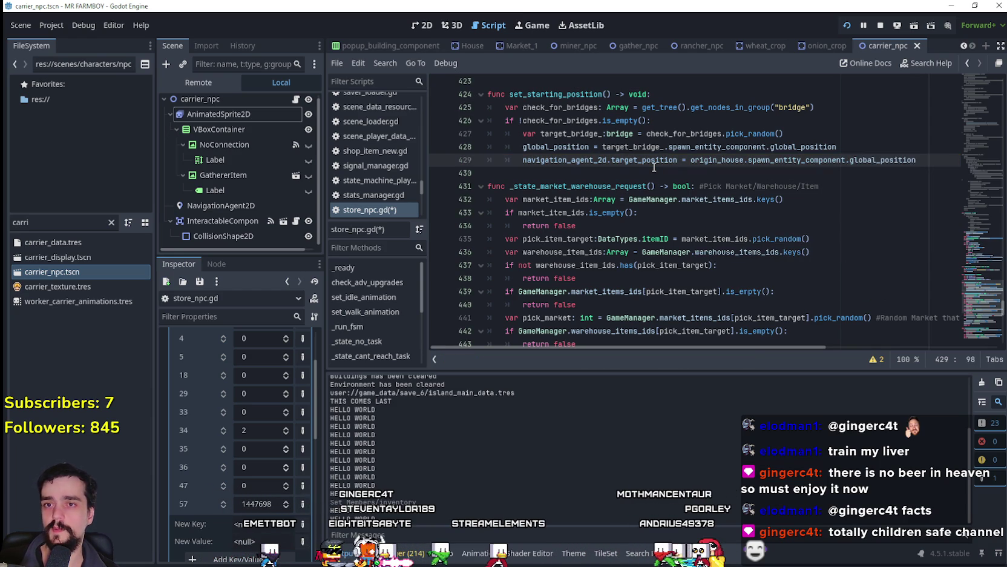
# Step: Save store_npc.gd and run the game with F5
pyautogui.hotkey('ctrl', 's')
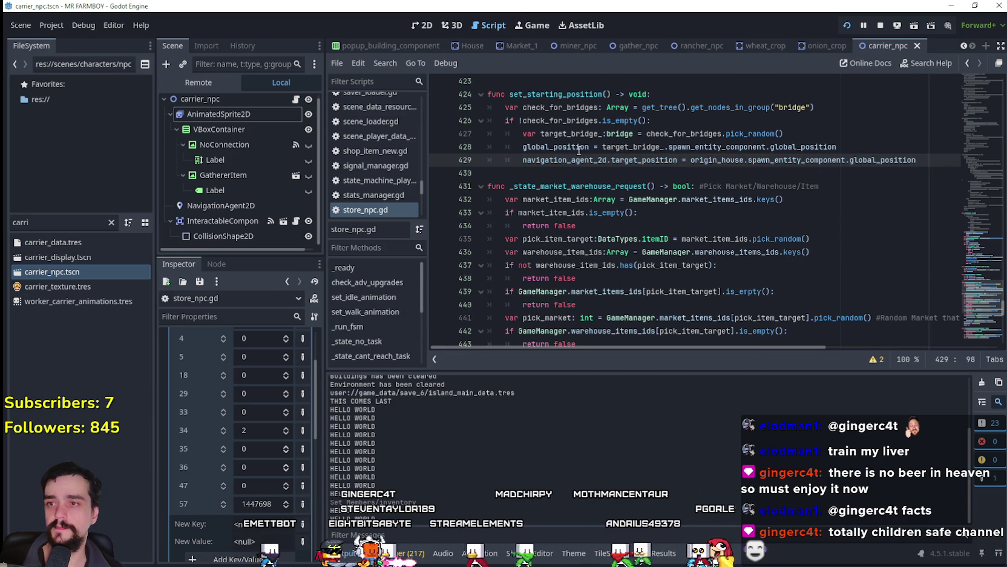
pyautogui.moveTo(556, 146)
pyautogui.mouseDown()
pyautogui.moveTo(556, 160)
pyautogui.moveTo(937, 161)
pyautogui.mouseUp()
pyautogui.doubleClick(556, 160)
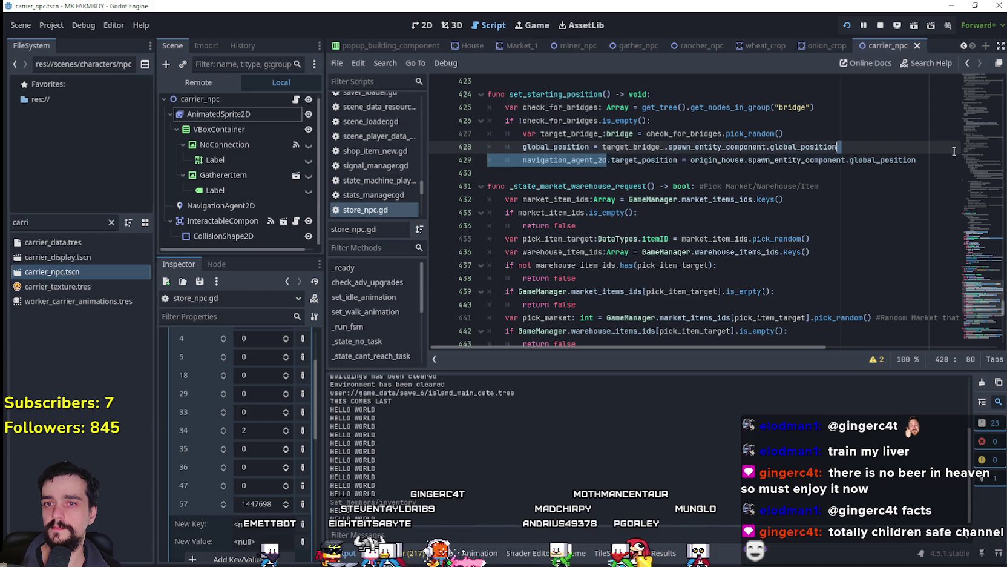
pyautogui.press('F5')
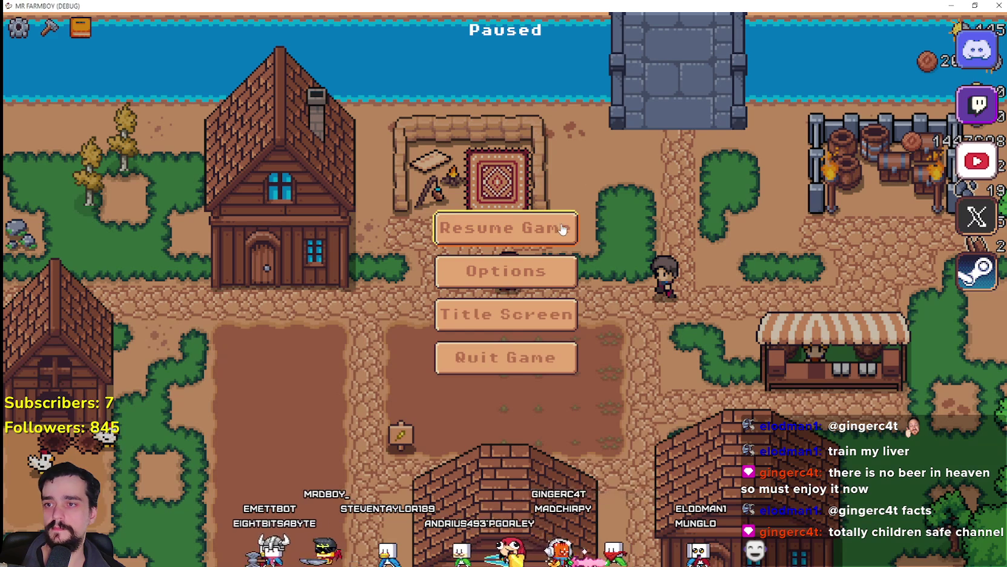
# Step: Resume the game and check the house's workers and beds, then close that window
pyautogui.click(562, 229)
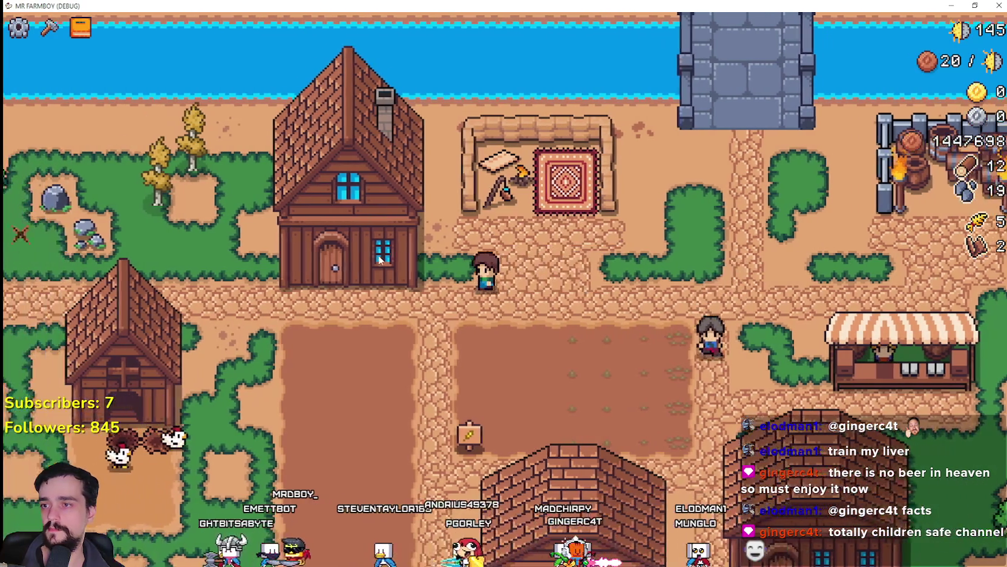
pyautogui.click(507, 315)
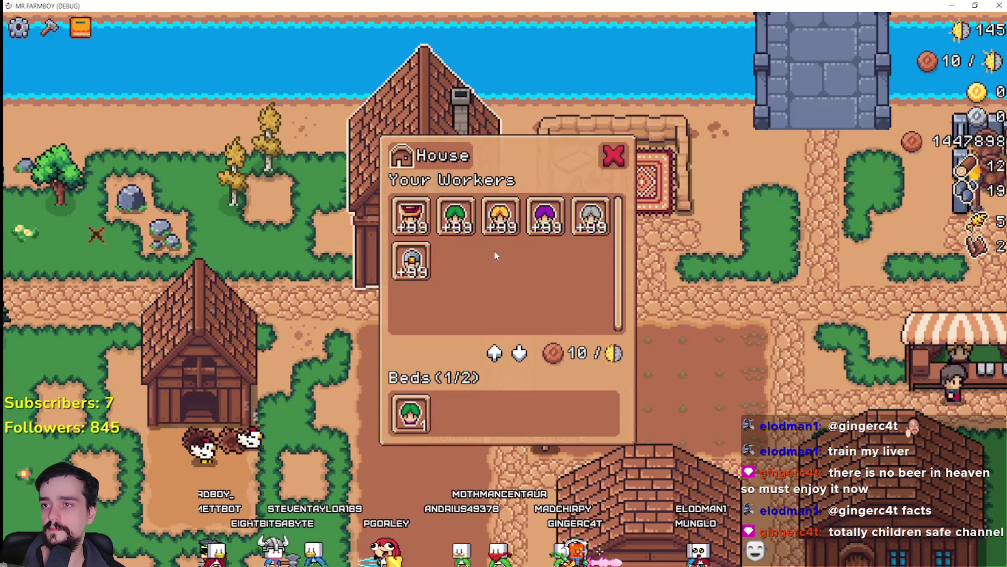
pyautogui.press('Escape')
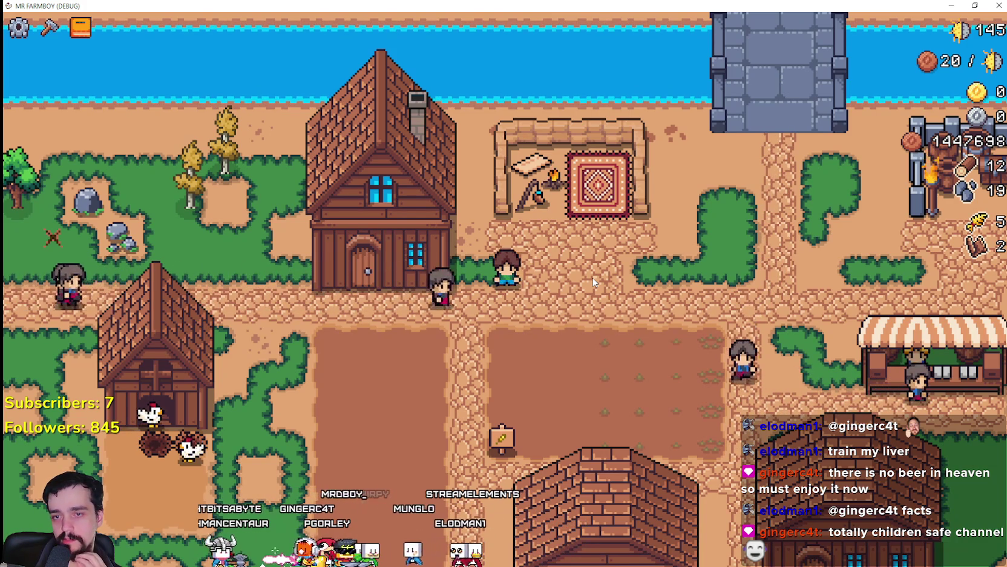
# Step: Walk the farmer back and forth between the market stall and both warehouses, checking their stock
pyautogui.press('d')
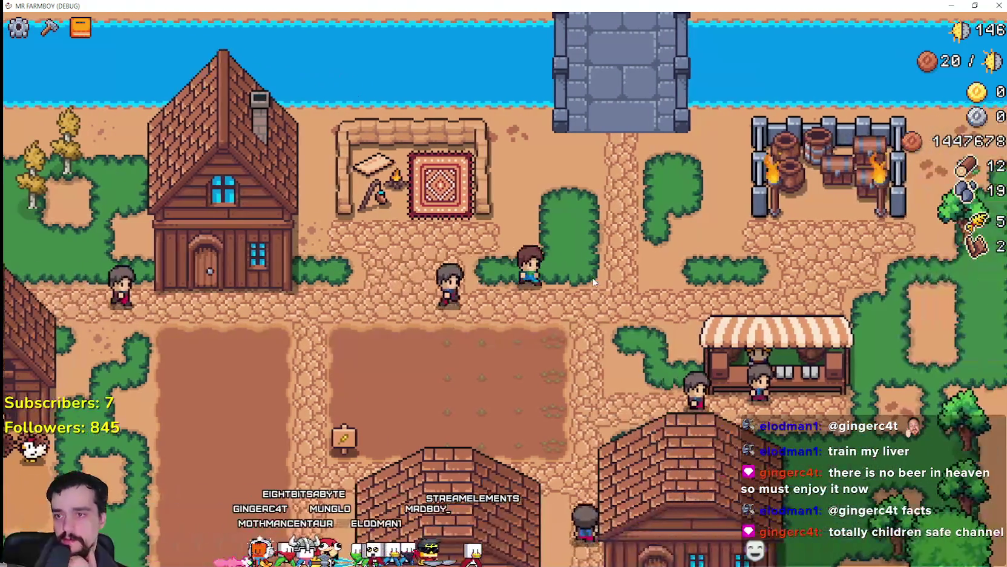
pyautogui.press('s')
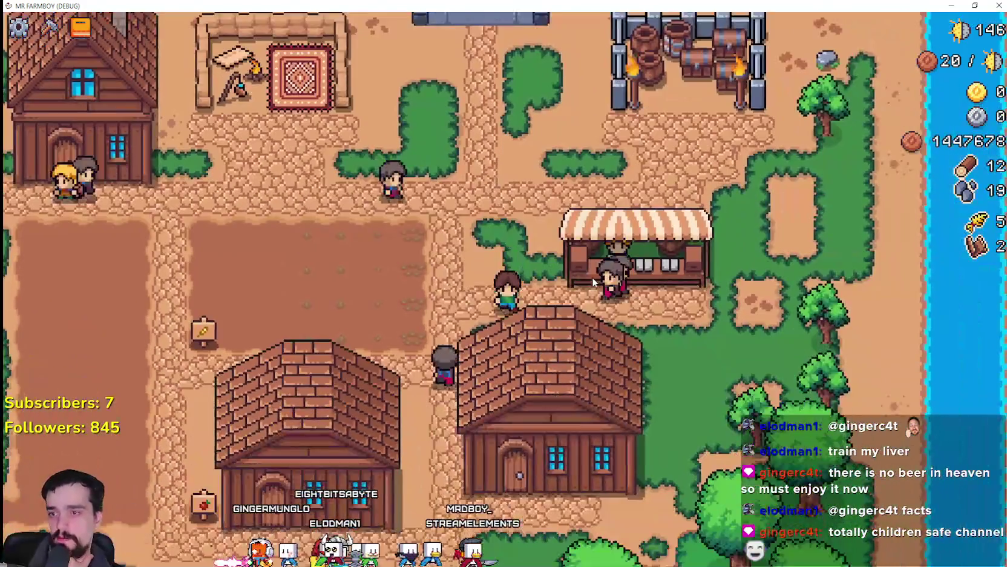
pyautogui.press('s')
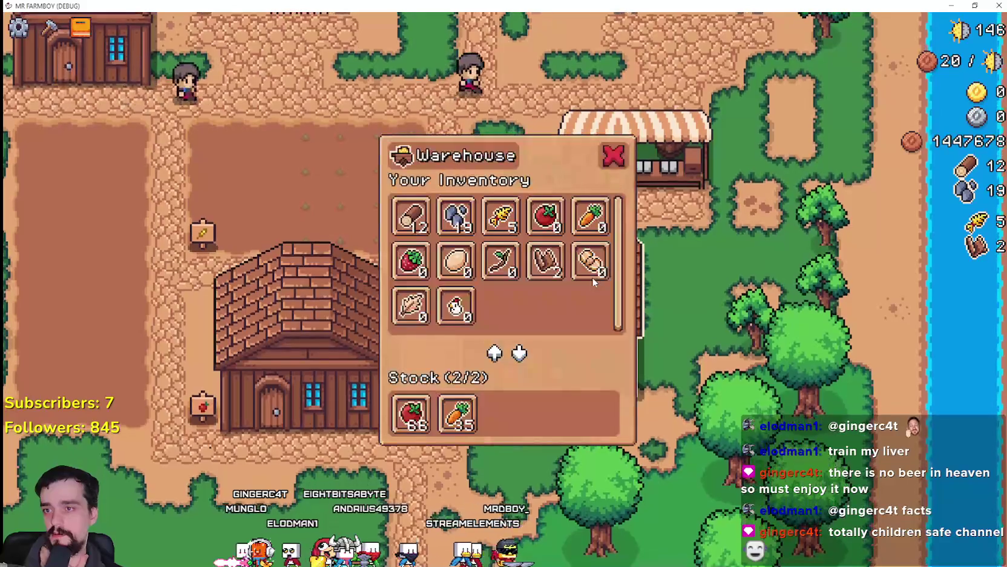
pyautogui.press('w')
pyautogui.press('w')
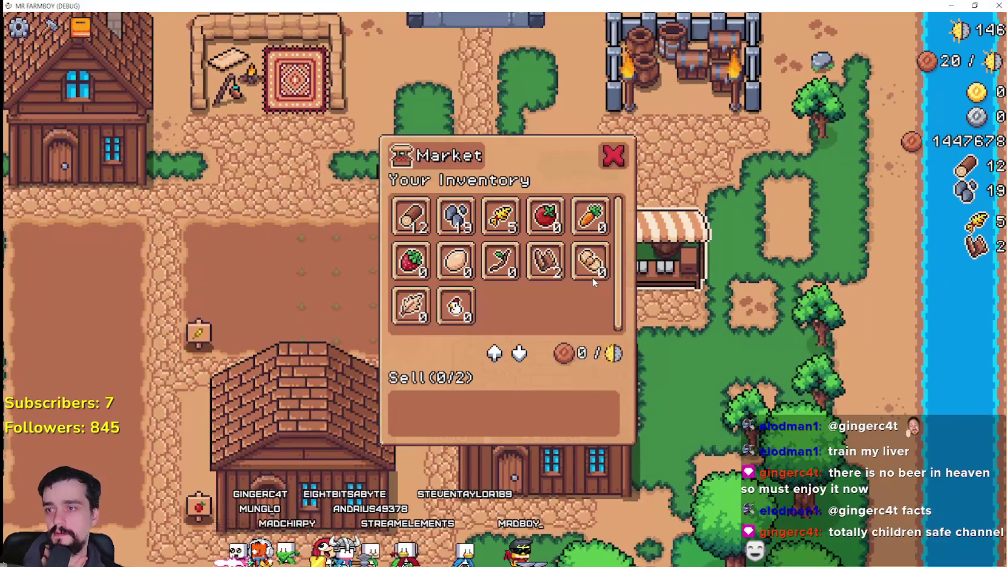
pyautogui.press('s')
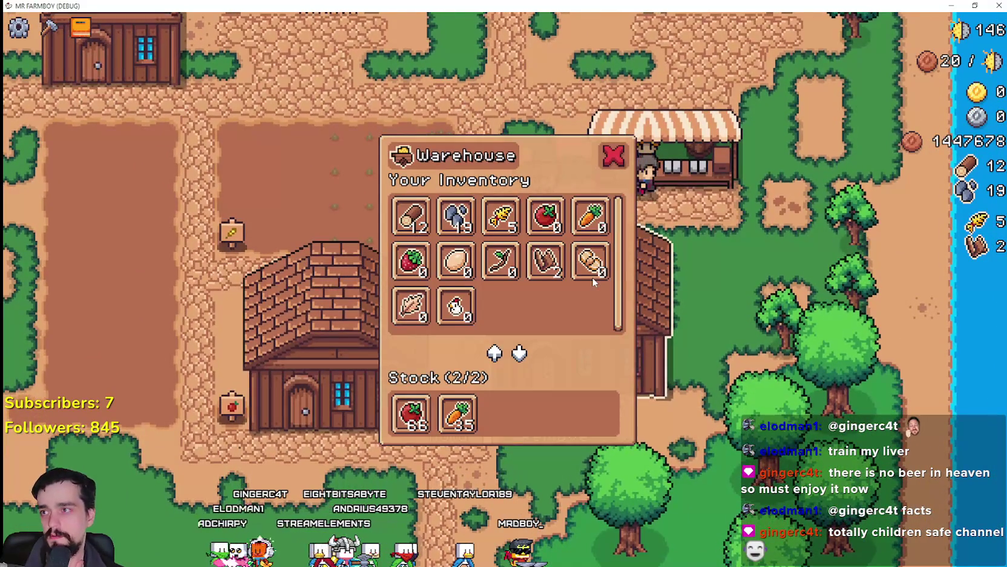
pyautogui.press('w')
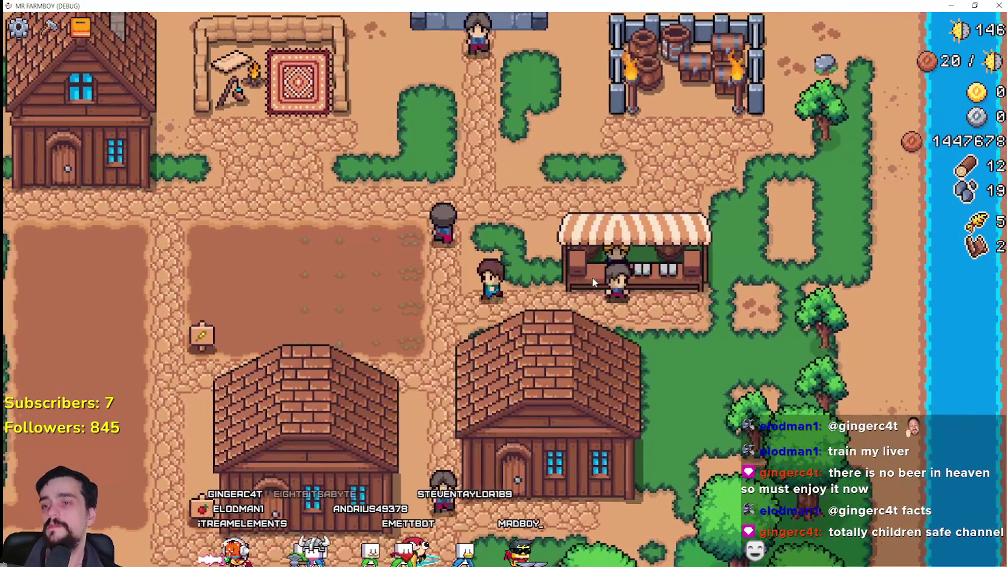
pyautogui.press('s')
pyautogui.press('w')
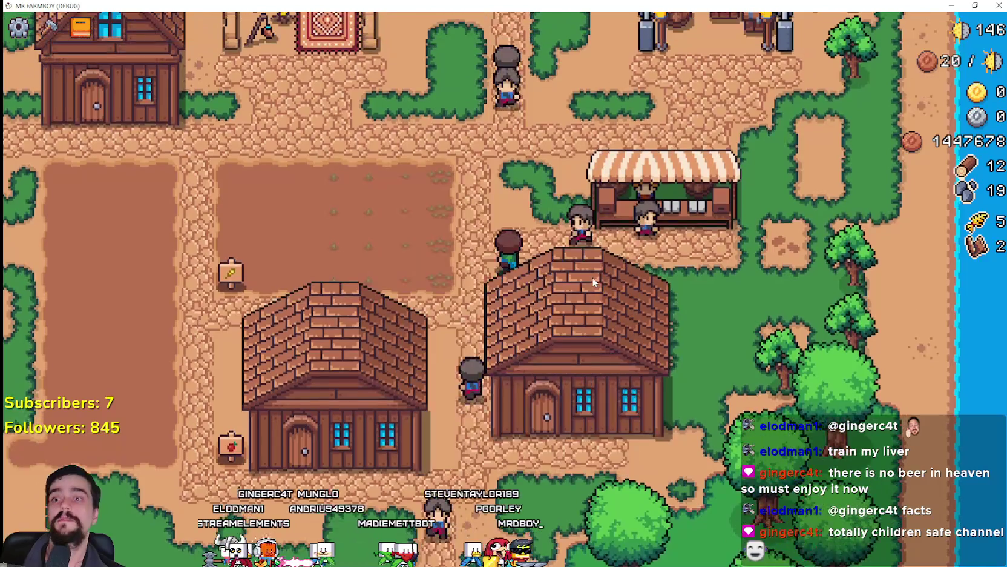
pyautogui.press('s')
pyautogui.press('w')
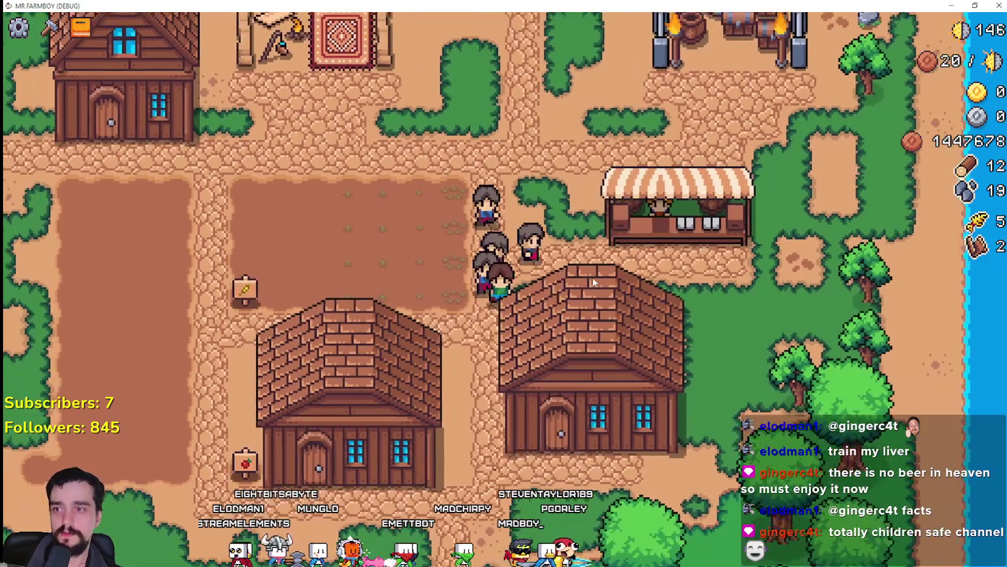
pyautogui.press('s')
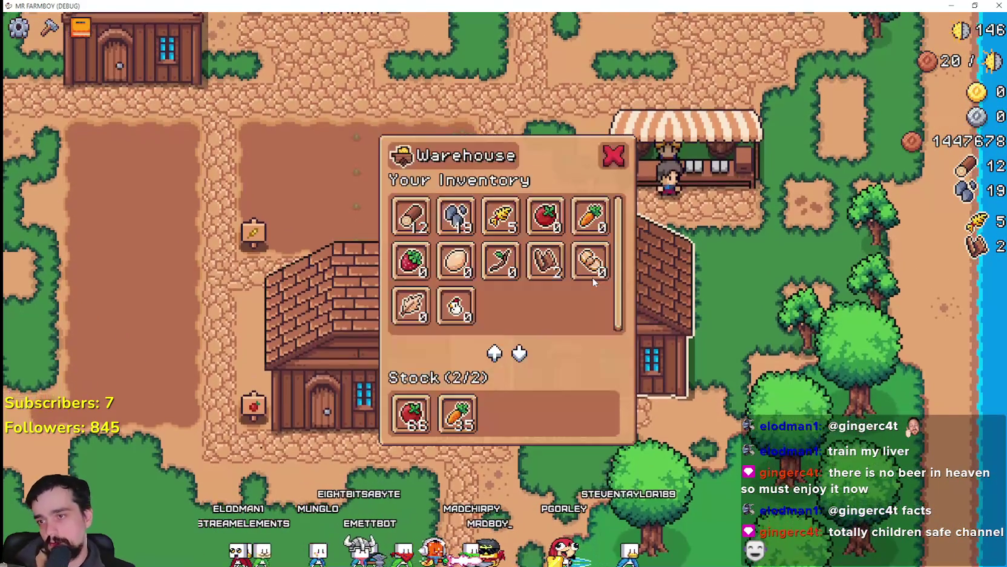
pyautogui.press('a')
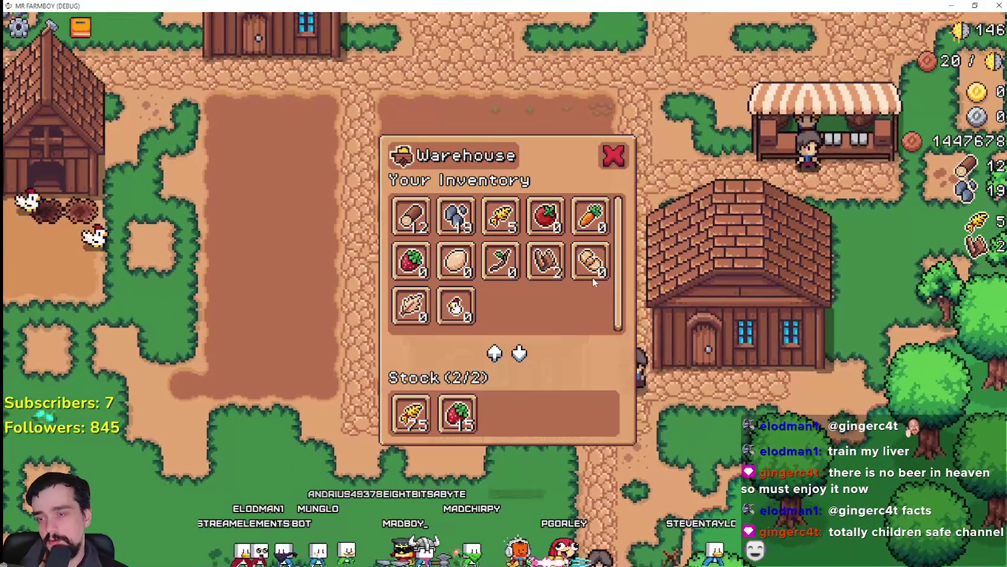
pyautogui.press('d')
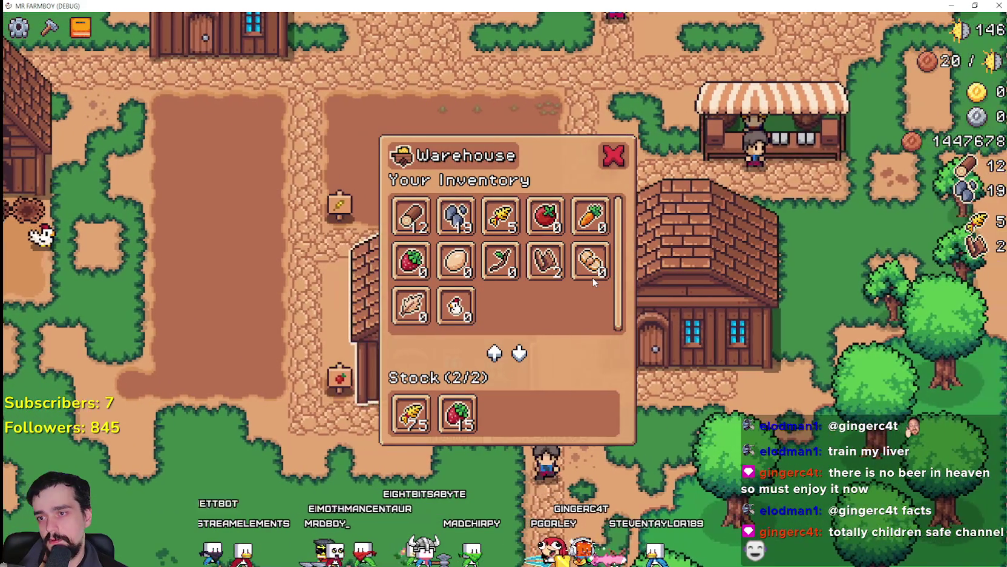
pyautogui.press('d')
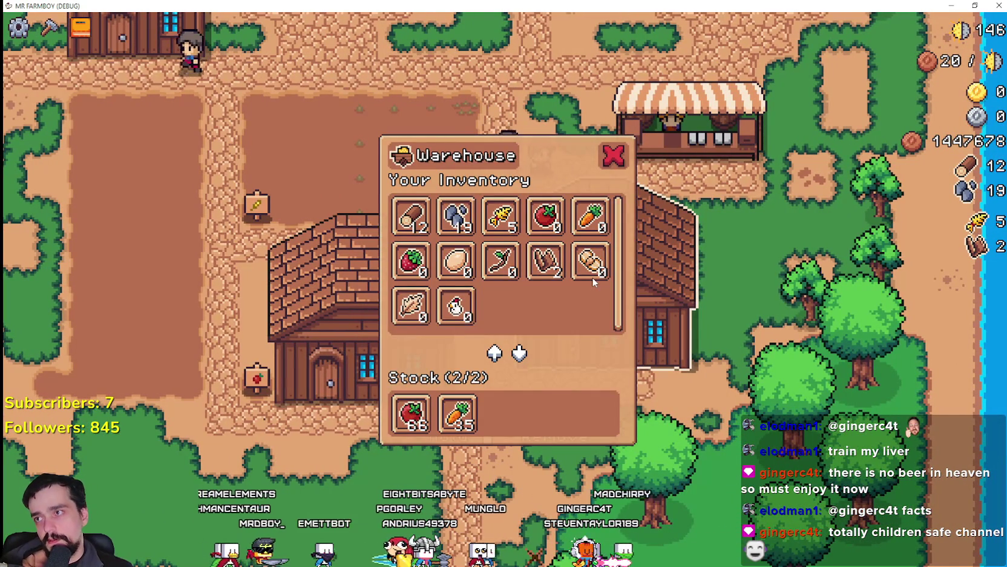
pyautogui.press('a')
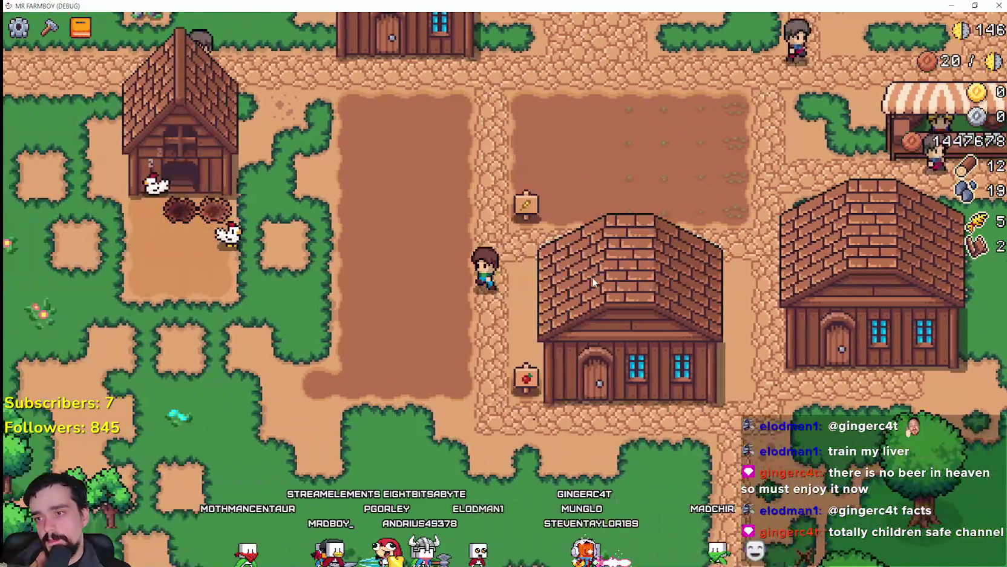
pyautogui.press('d')
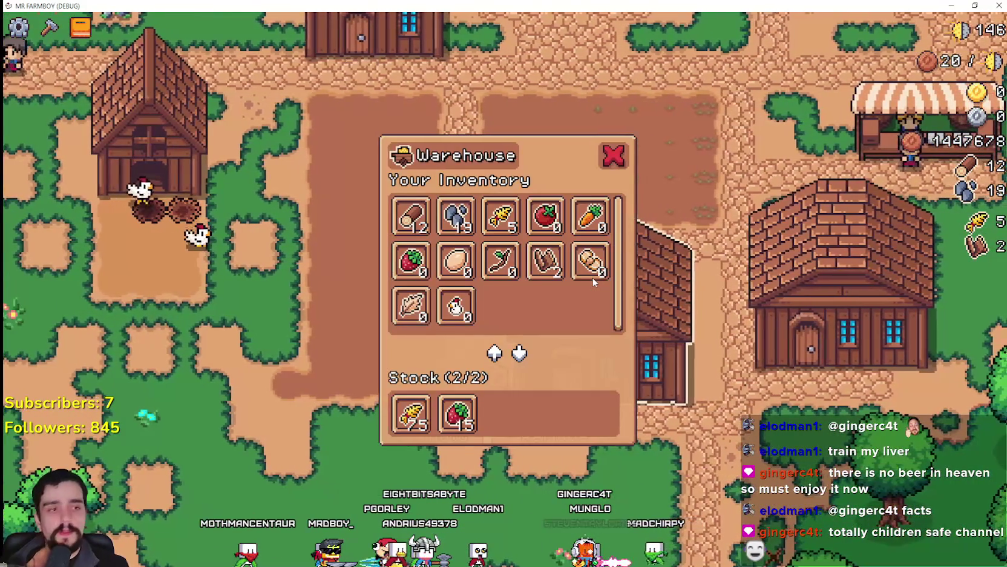
pyautogui.press('w')
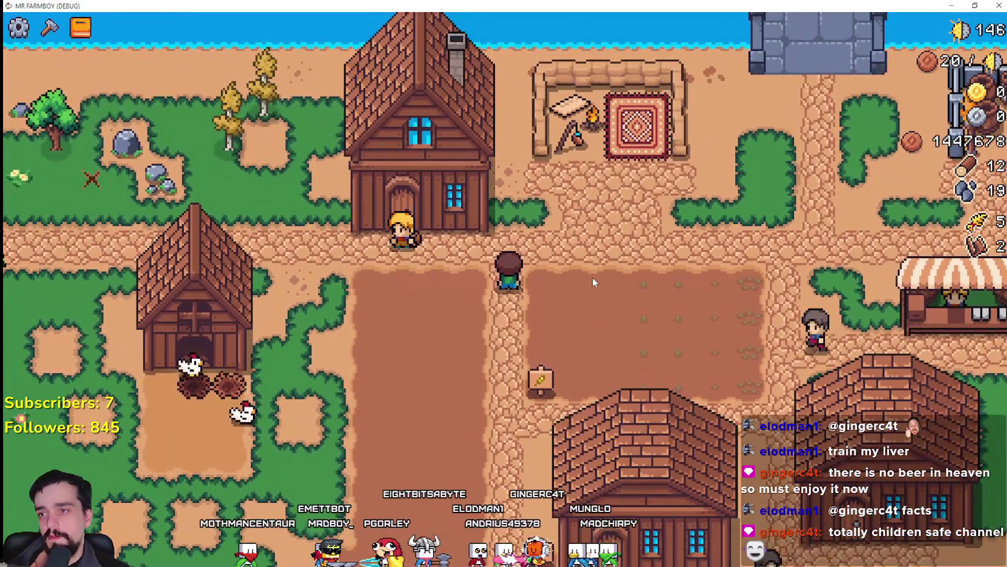
# Step: Walk down to the warehouse and open its inventory showing the full 2/2 stock
pyautogui.press('d')
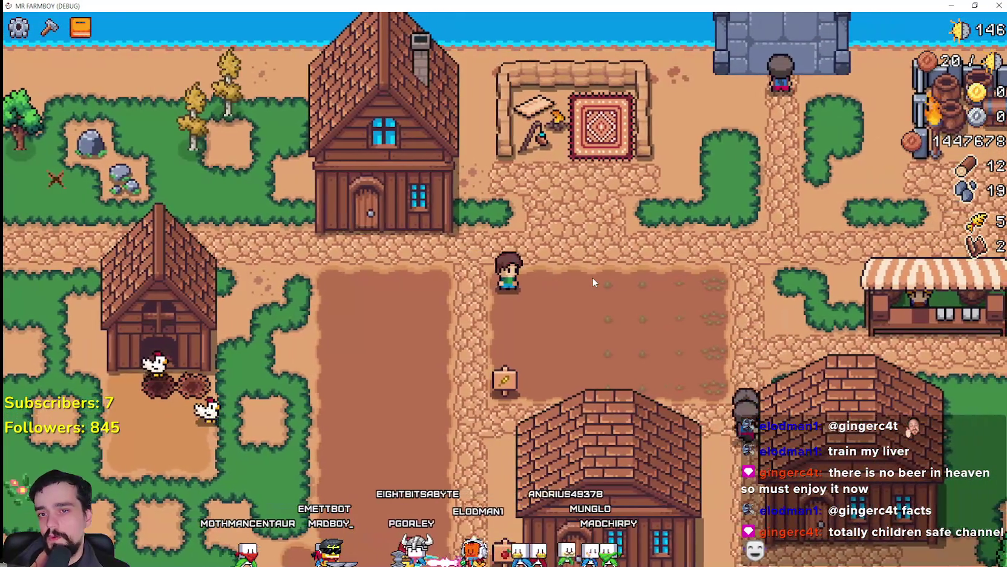
pyautogui.press('a')
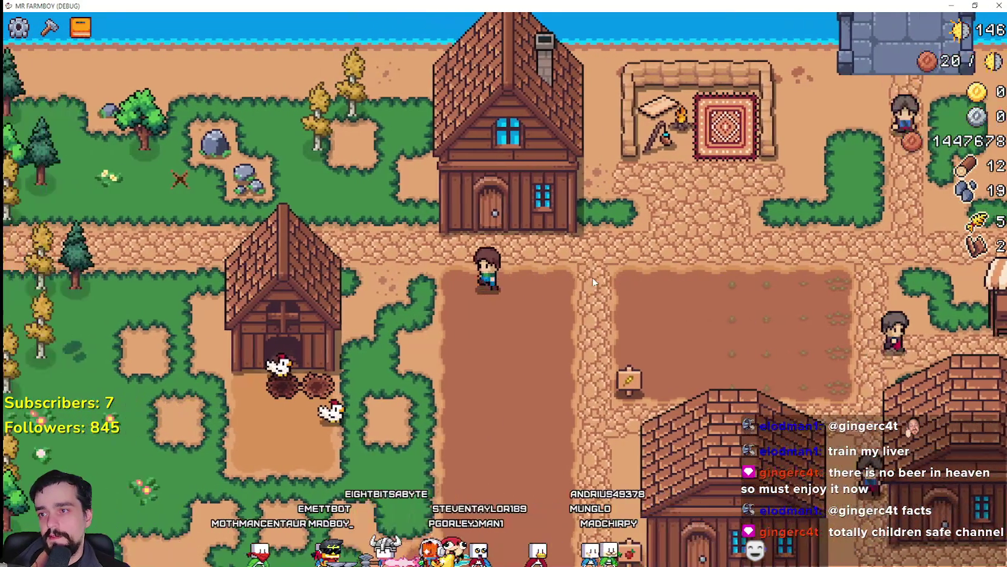
pyautogui.press('d')
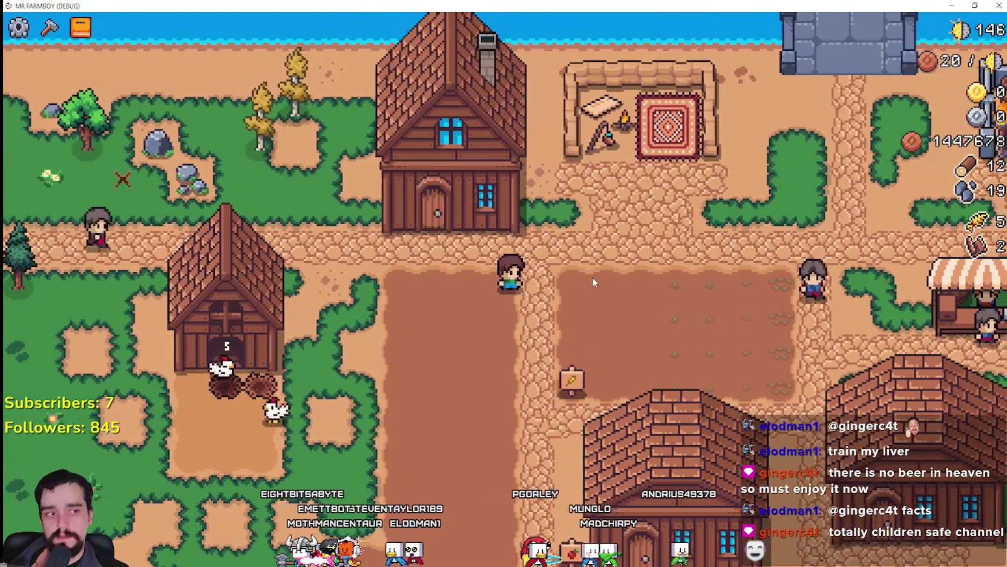
pyautogui.press('s')
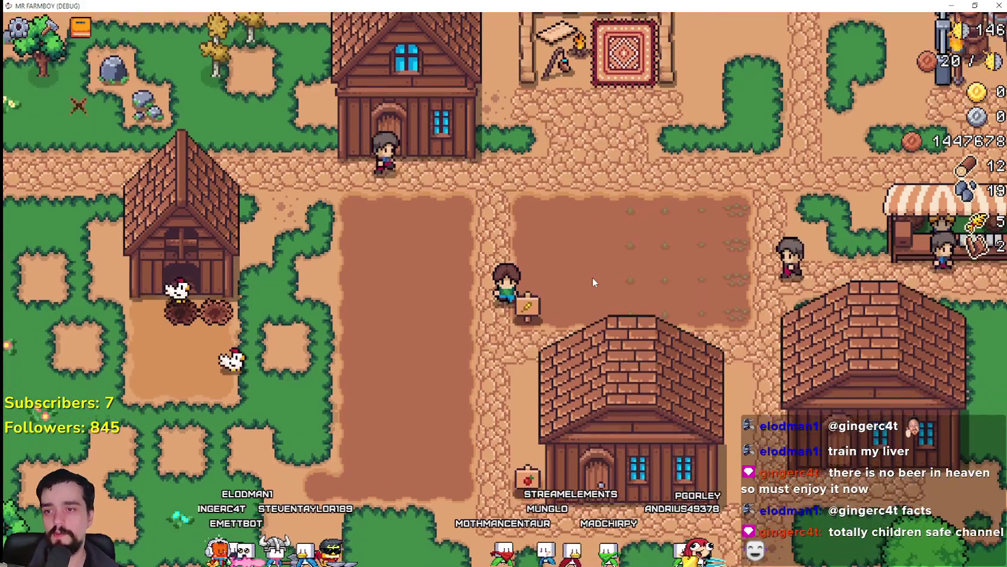
pyautogui.press('s')
pyautogui.press('d')
pyautogui.press('e')
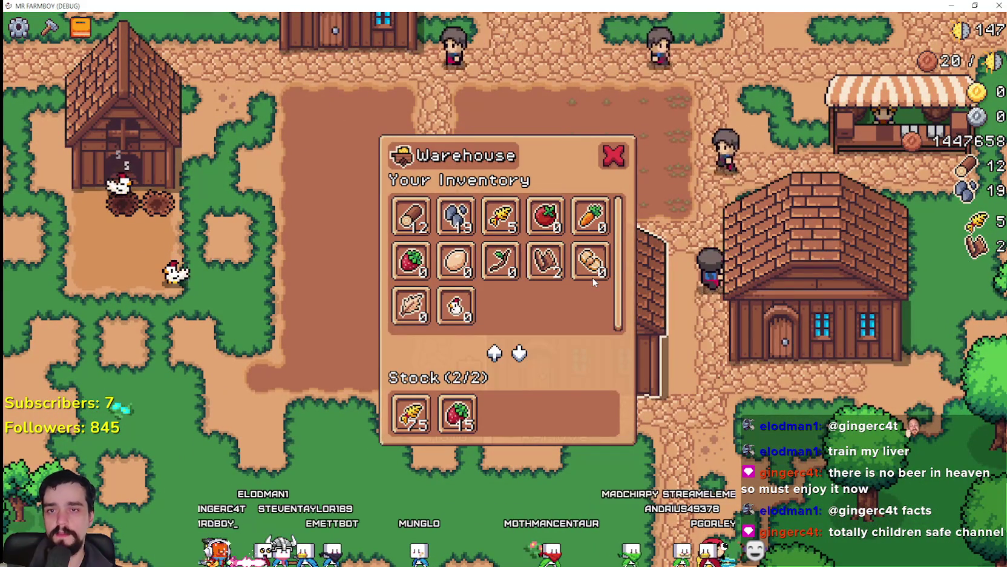
# Step: Leave the warehouse and walk past the houses to the market stall, opening its selling window
pyautogui.press('e')
pyautogui.press('w')
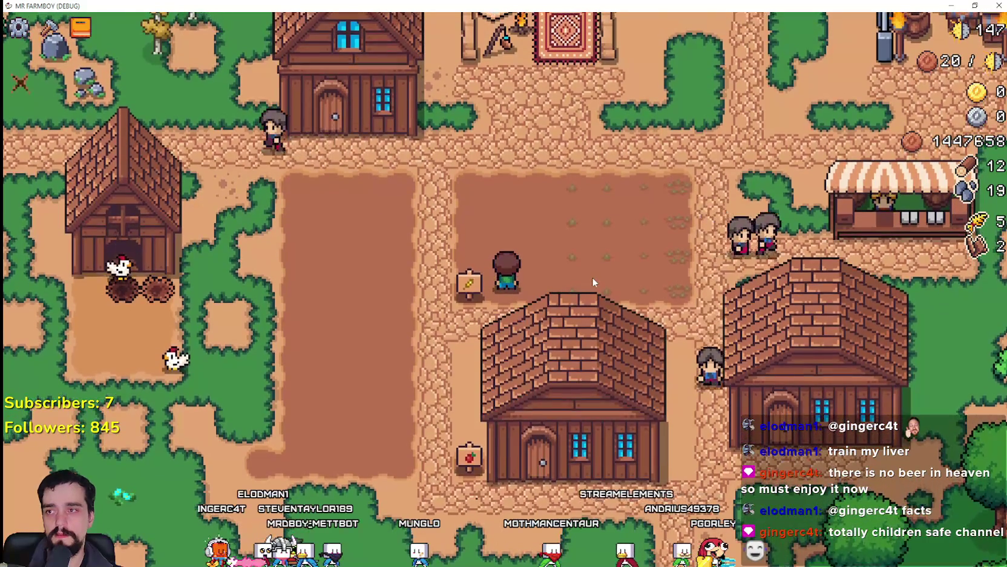
pyautogui.press('s')
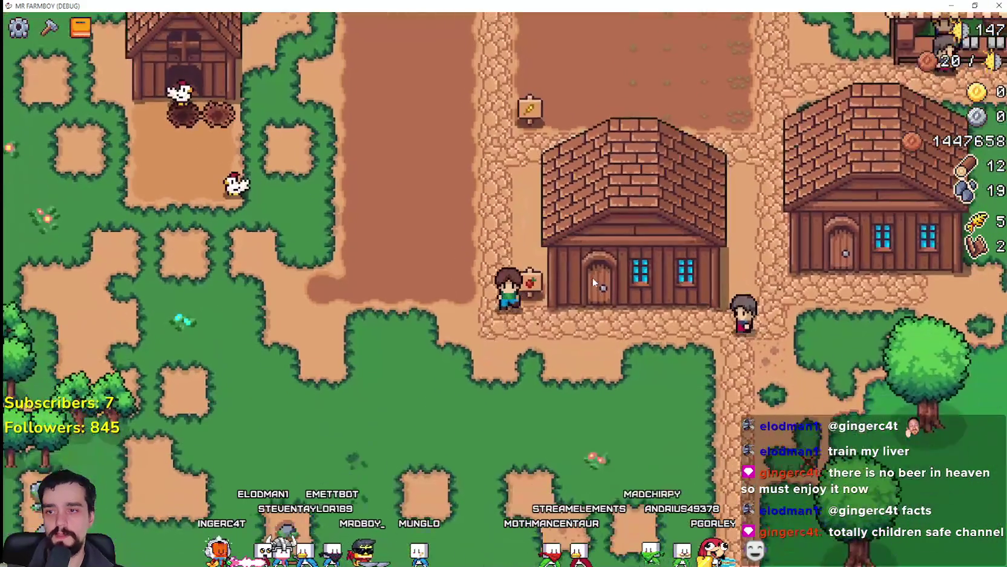
pyautogui.press('a')
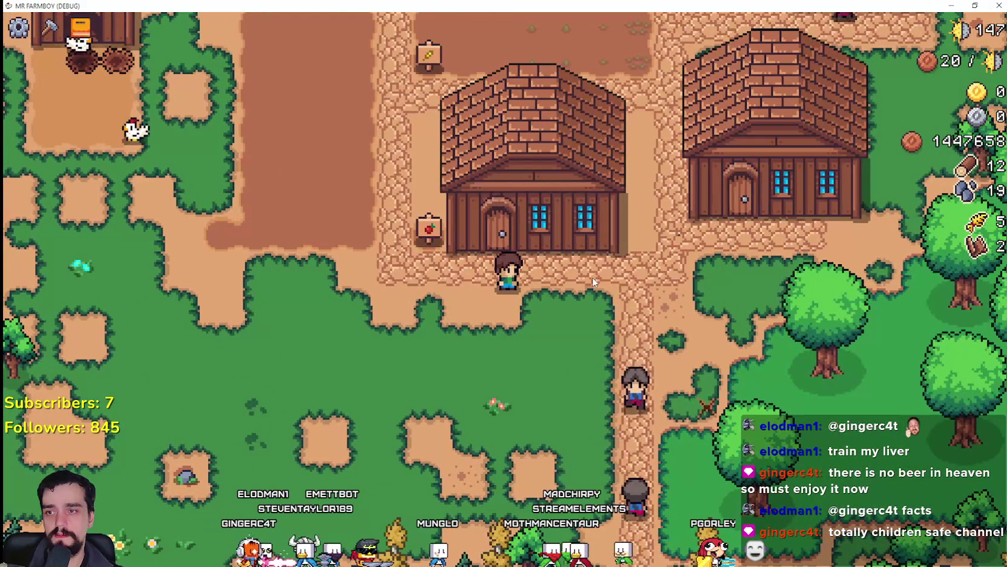
pyautogui.press('d')
pyautogui.press('w')
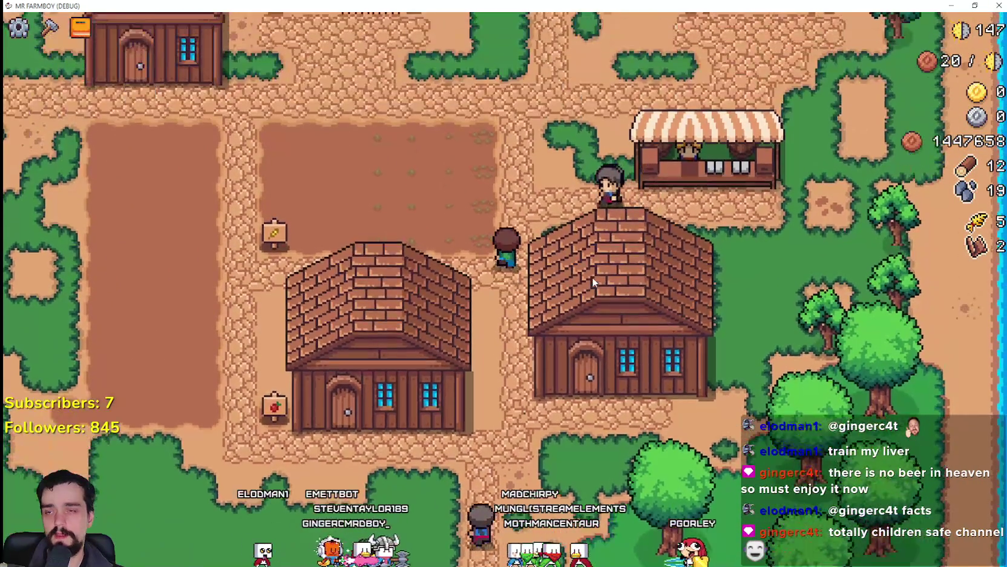
pyautogui.press('d')
pyautogui.press('e')
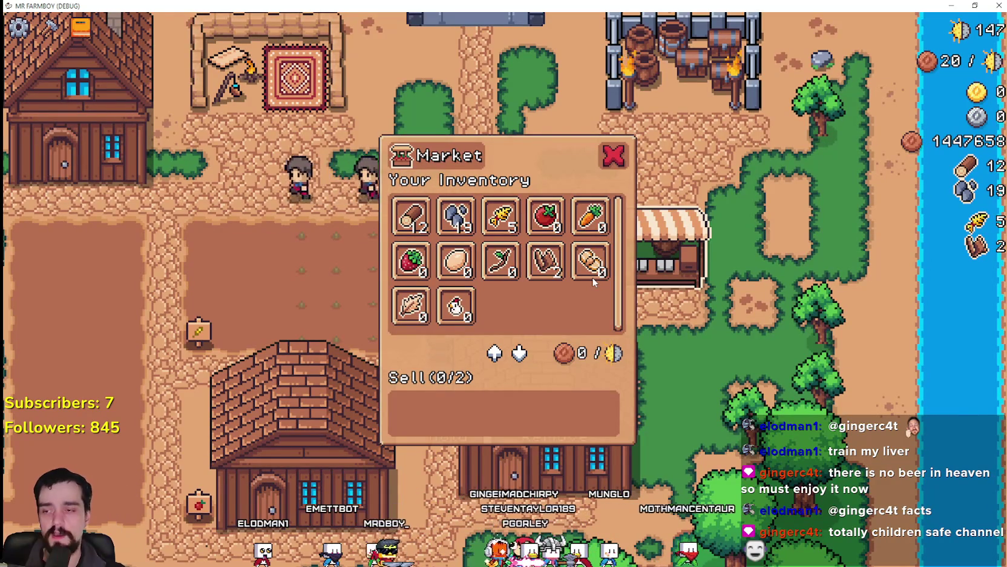
# Step: Close the market, step away, then reopen its selling window and close it again
pyautogui.press('Escape')
pyautogui.press('s')
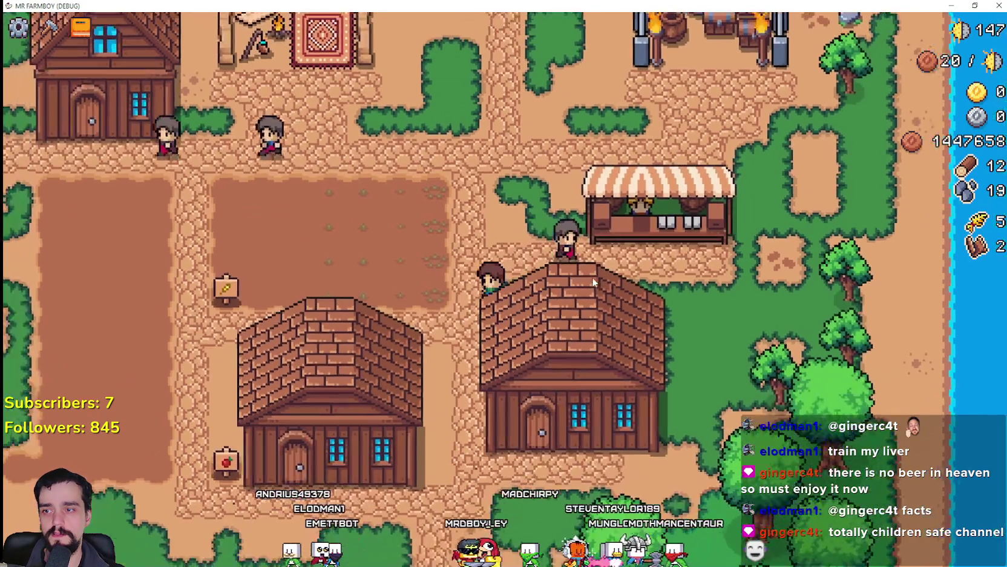
pyautogui.press('a')
pyautogui.press('d')
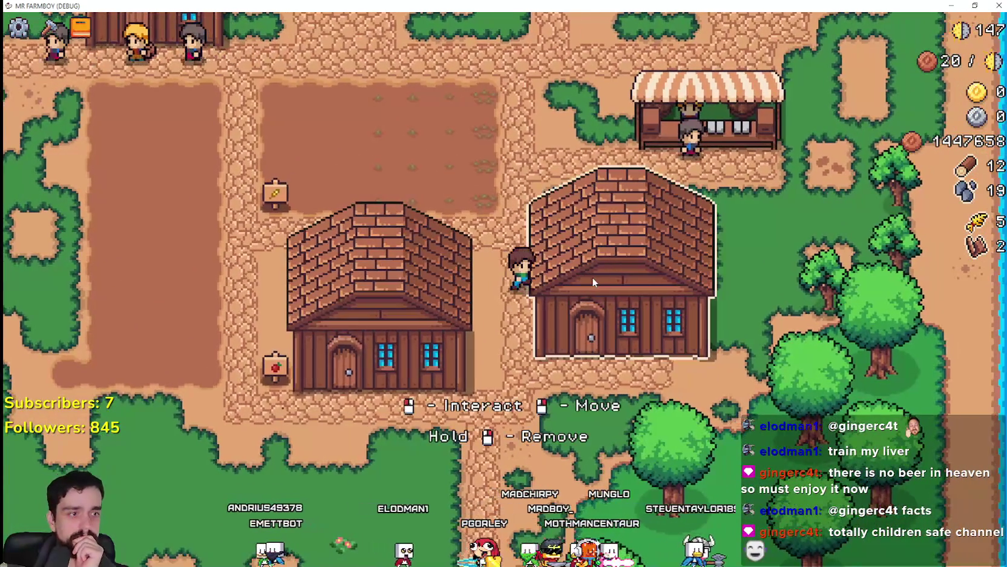
pyautogui.press('w')
pyautogui.press('e')
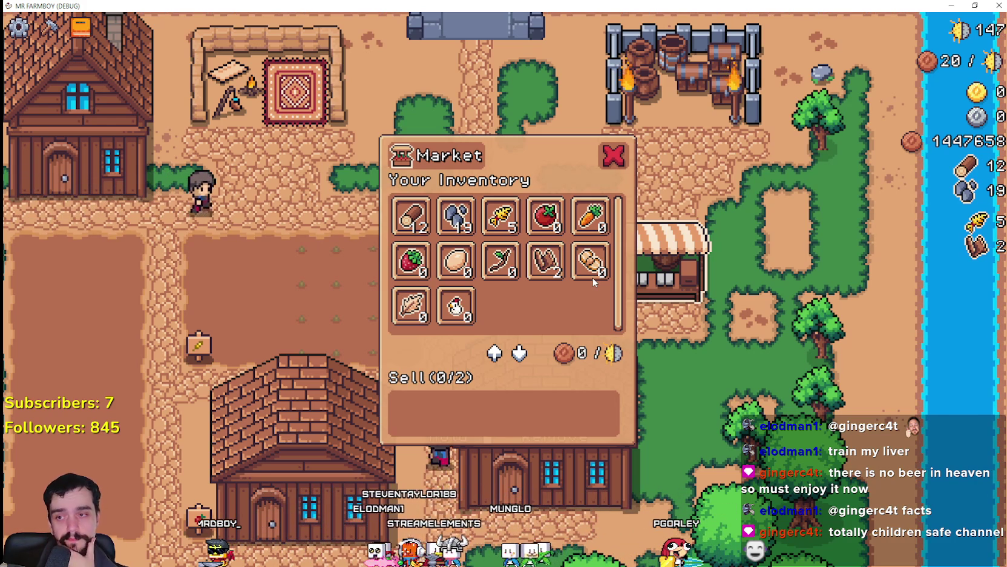
pyautogui.press('Escape')
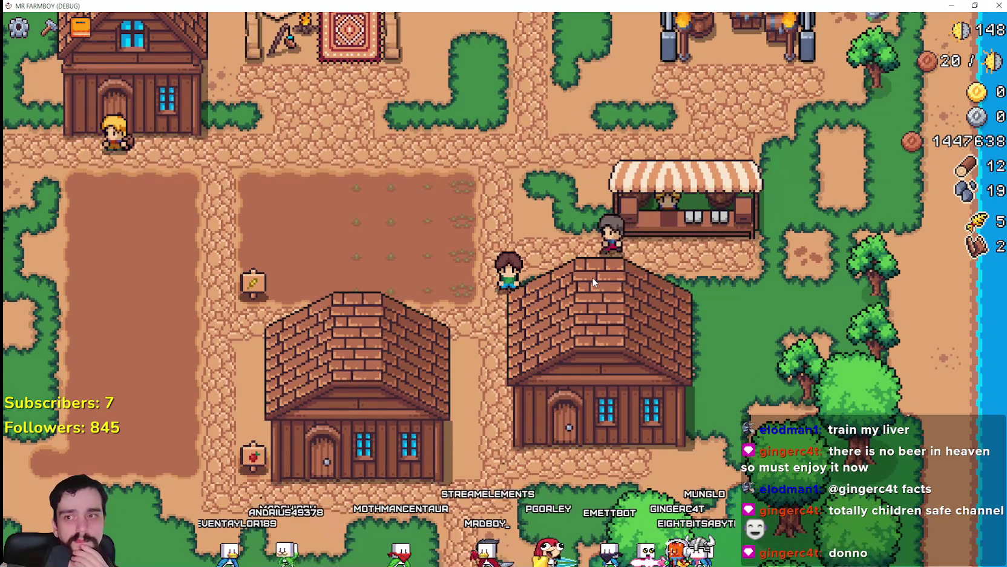
# Step: Walk back to the warehouse and withdraw its stocked wheat into your inventory
pyautogui.press('Left')
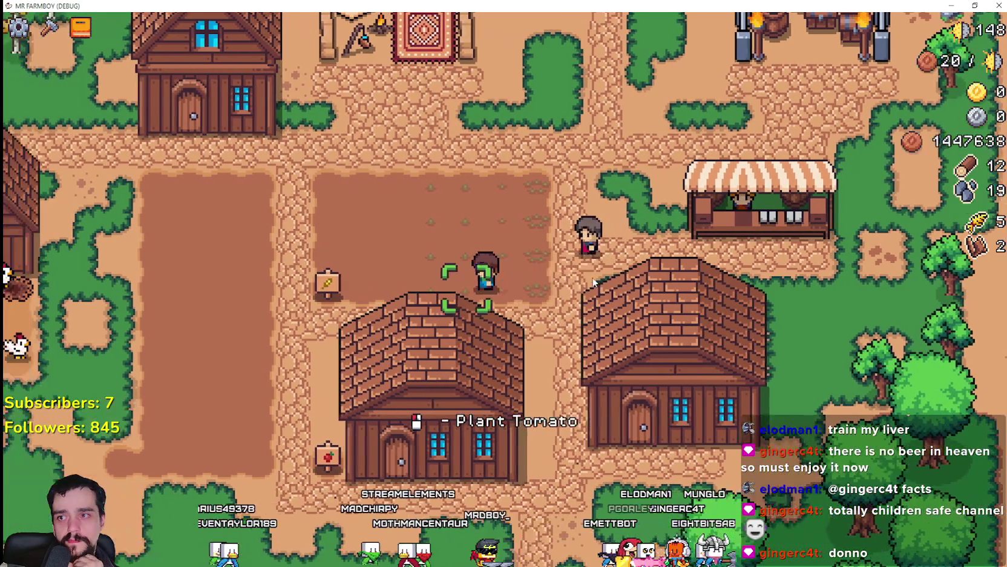
pyautogui.press('Up')
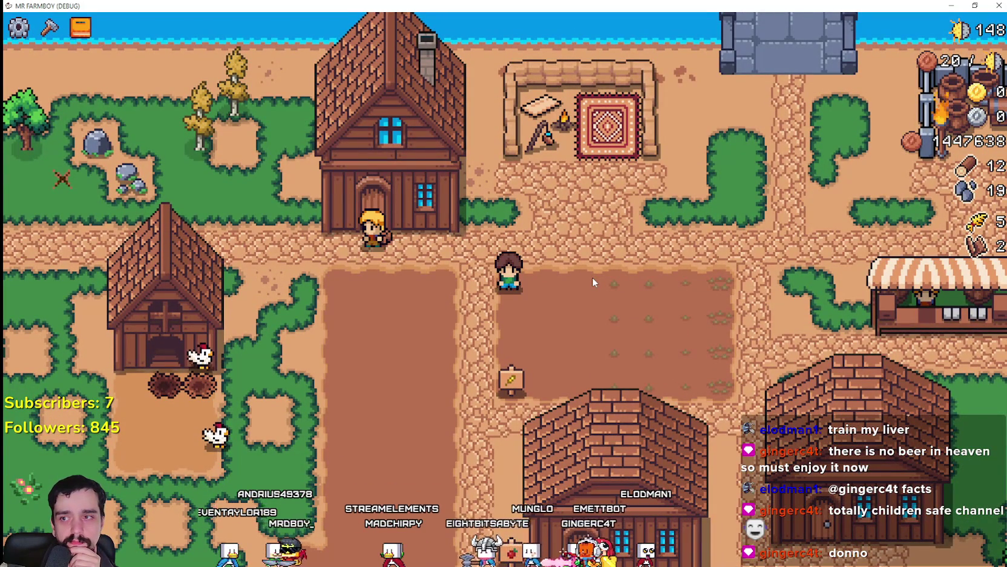
pyautogui.press('Right')
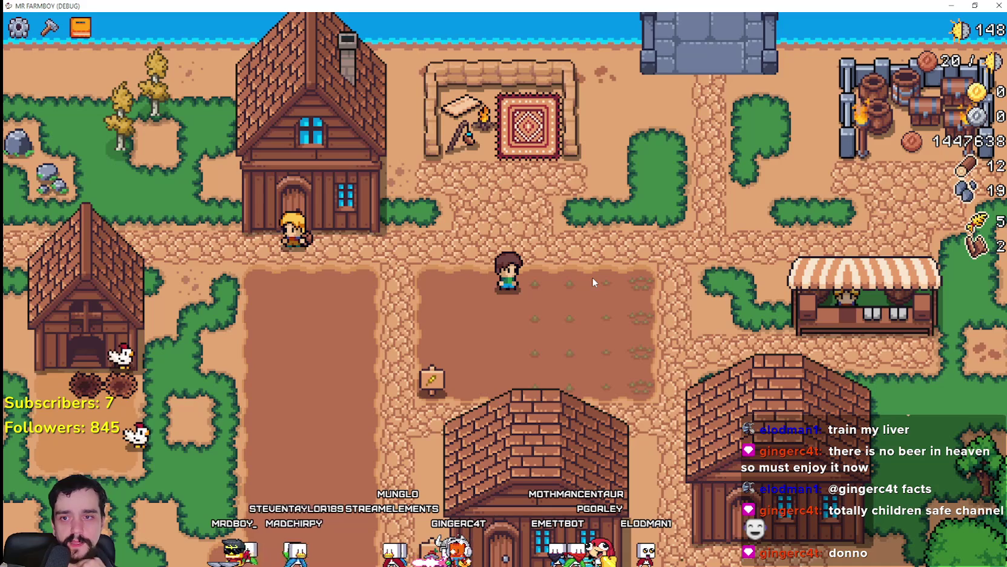
pyautogui.press('Right')
pyautogui.press('Down')
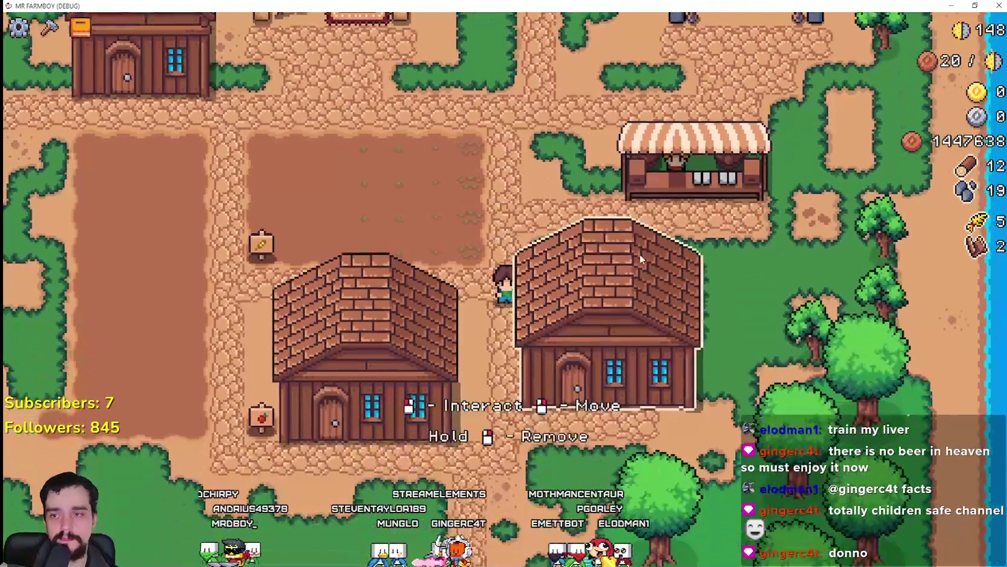
pyautogui.press('Up')
pyautogui.press('Down')
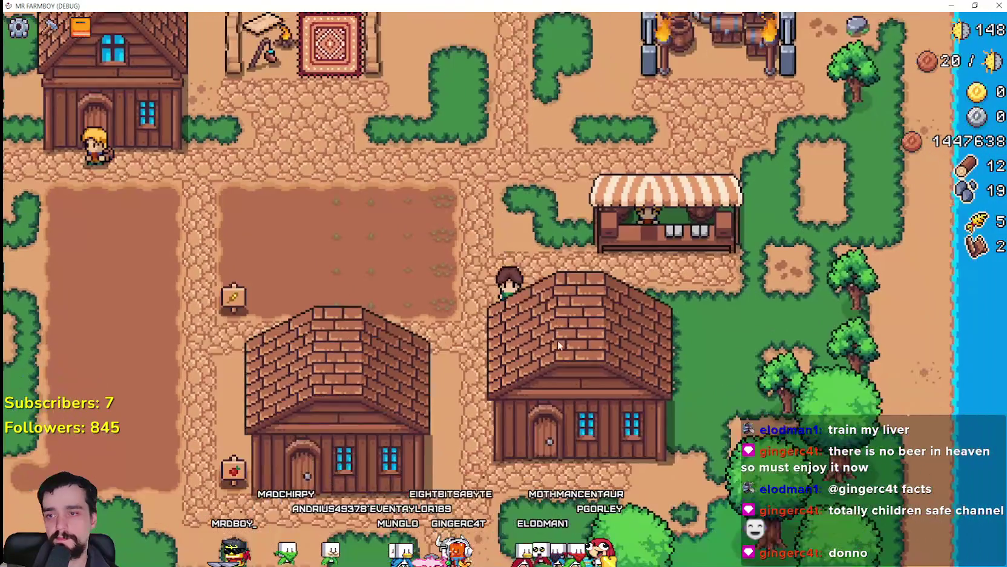
pyautogui.press('Up')
pyautogui.press('Down')
pyautogui.click(411, 414)
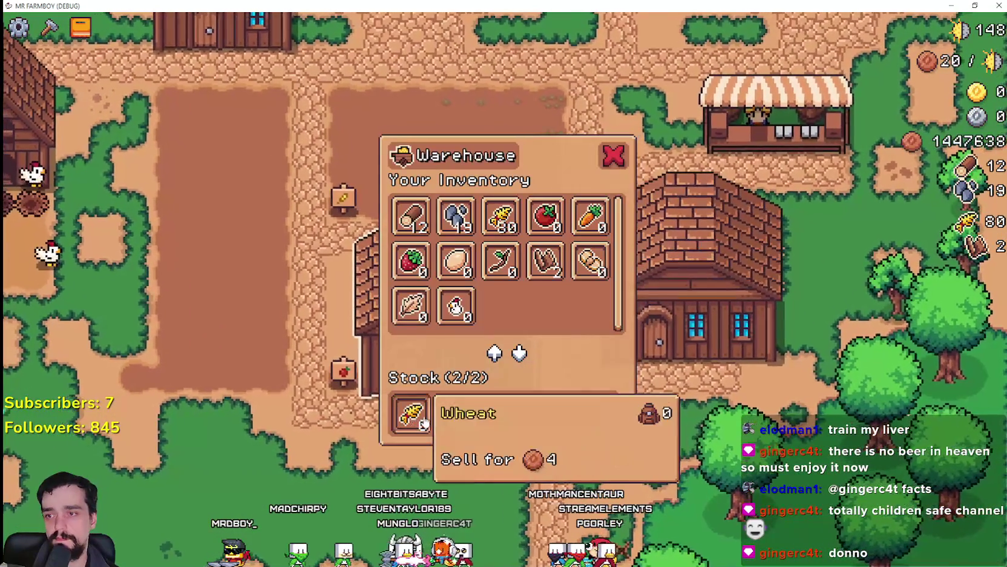
pyautogui.click(495, 352)
# Step: Plant wheat on the field's top-right tile, then open the house's workers panel
pyautogui.press('Up')
pyautogui.press('Up')
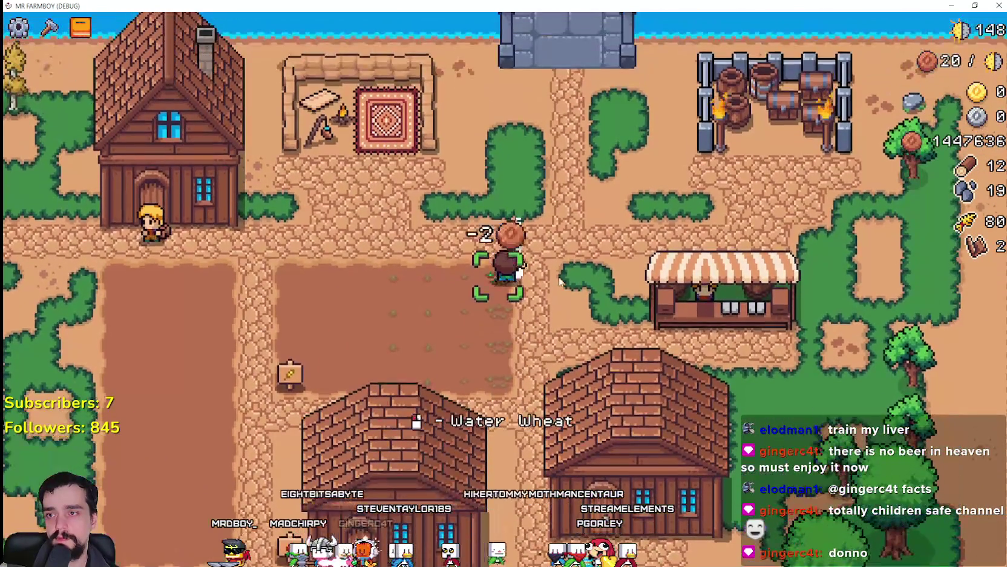
pyautogui.click(454, 260)
pyautogui.press('Left')
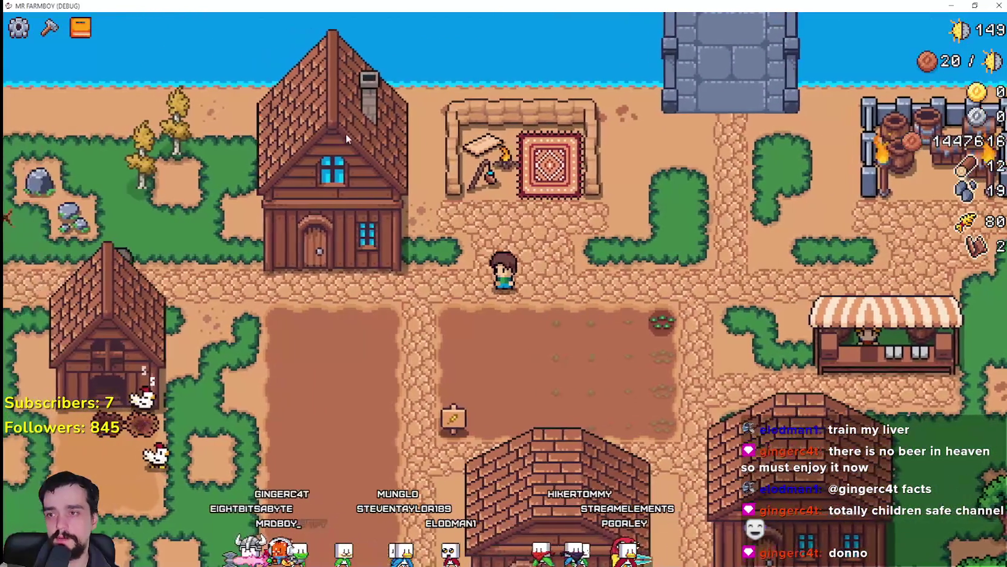
pyautogui.press('Left')
pyautogui.click(438, 236)
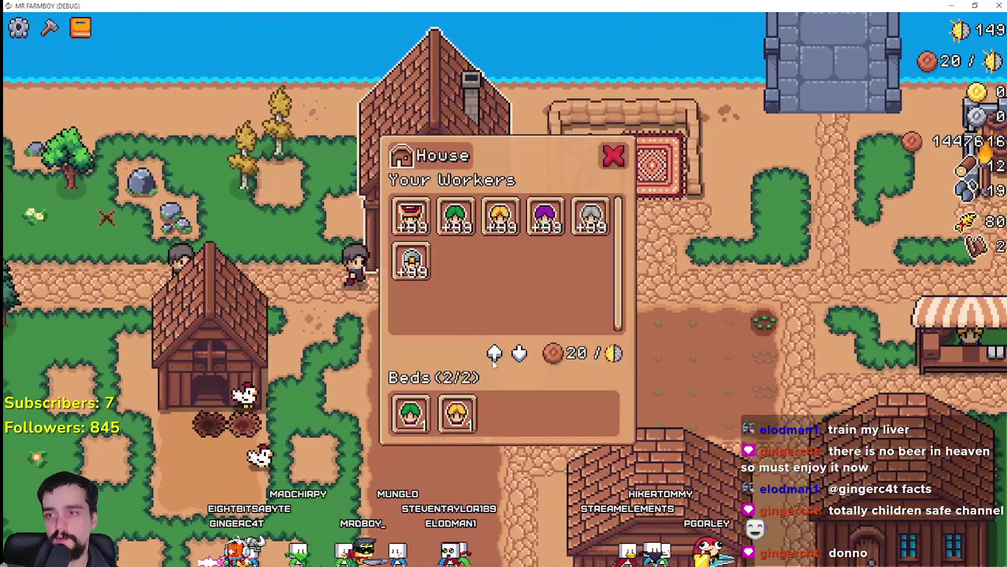
# Step: Close the House panel, read the alerting worker's unassigned-warehouse message, and head toward the field
pyautogui.press('Right')
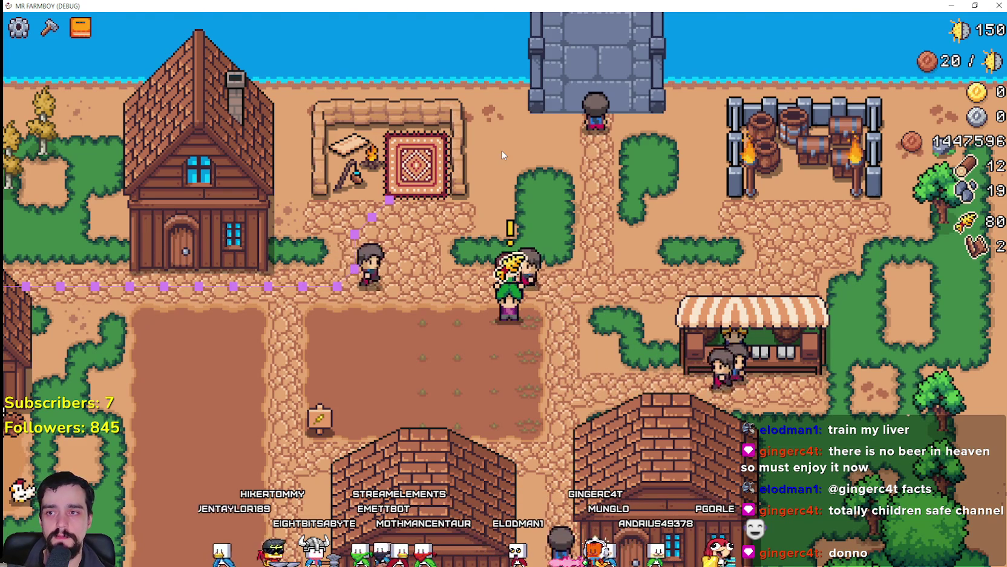
pyautogui.click(511, 231)
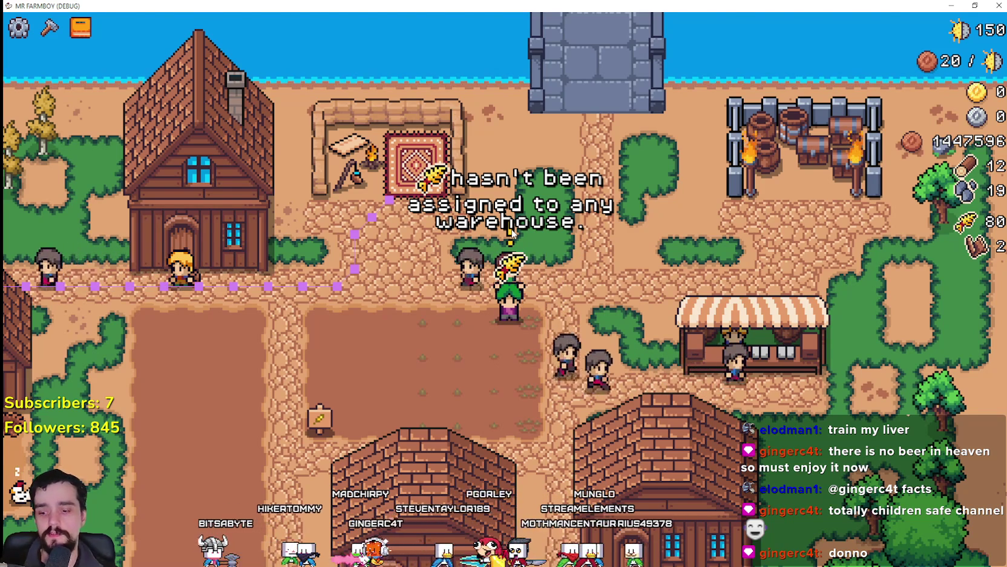
pyautogui.press('s')
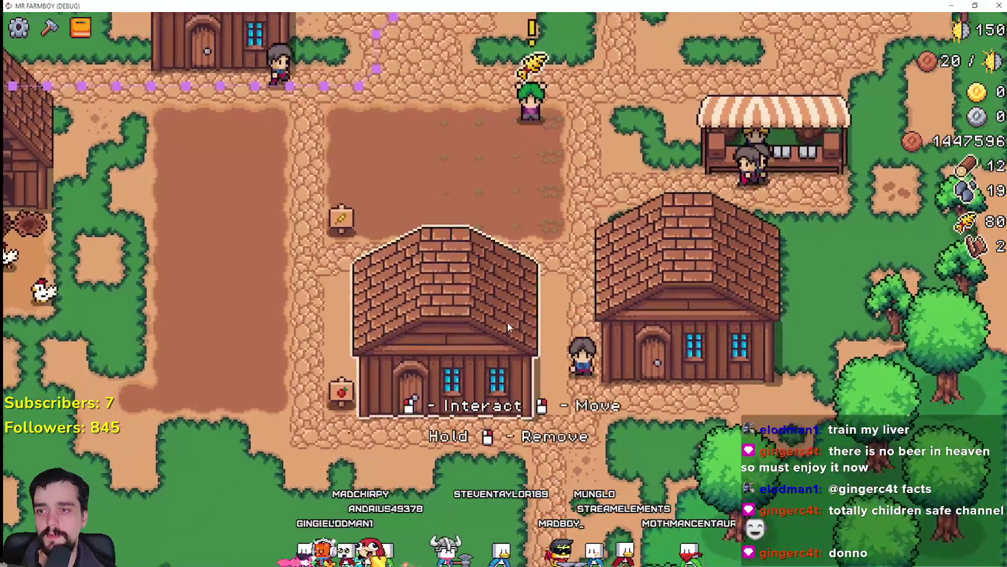
# Step: Put the 80 carried wheat into the warehouse stock and close the window
pyautogui.click(507, 326)
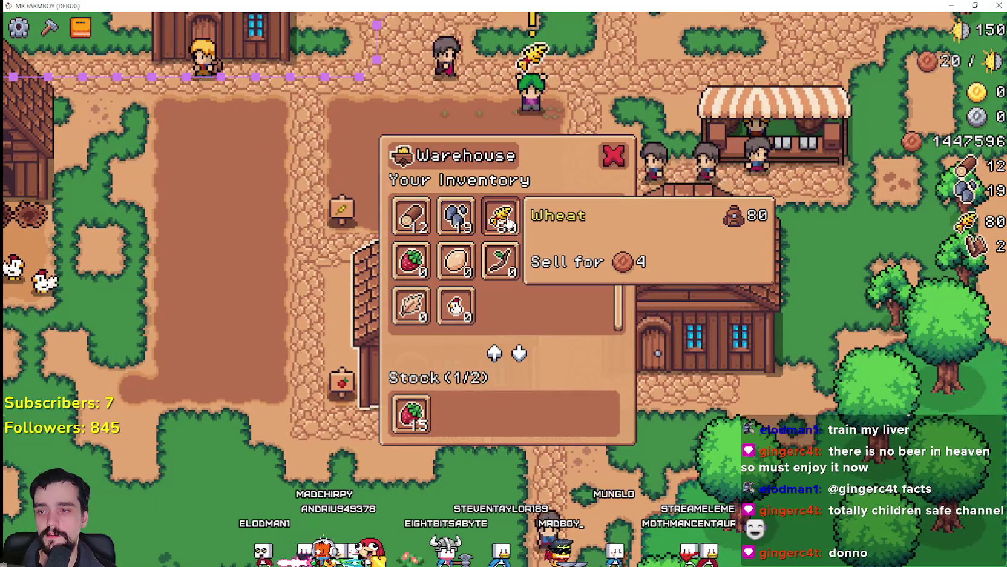
pyautogui.click(507, 221)
pyautogui.press('Escape')
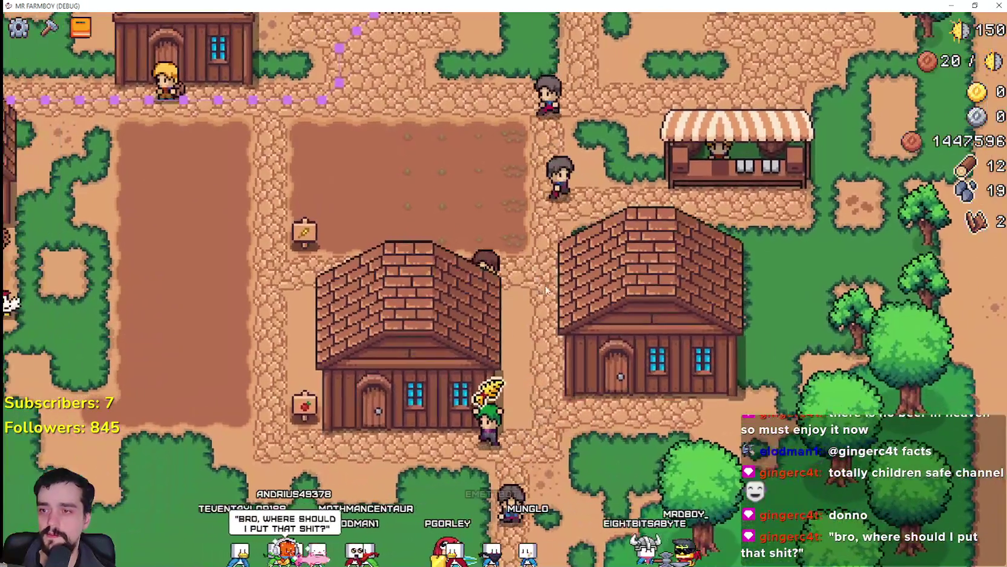
# Step: Take the stocked wheat back out, bringing your wheat to 81, then close the warehouse
pyautogui.click(524, 298)
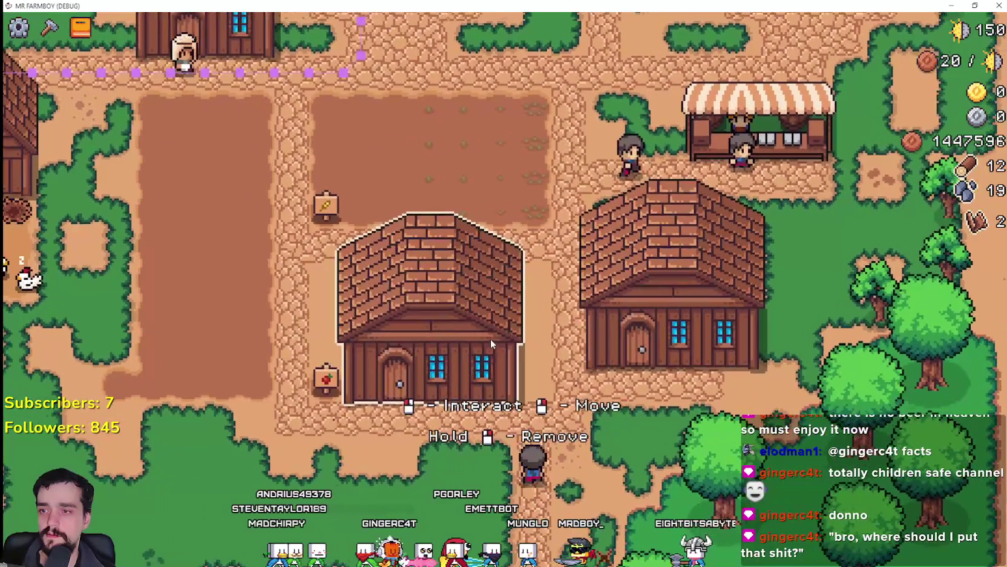
pyautogui.click(491, 339)
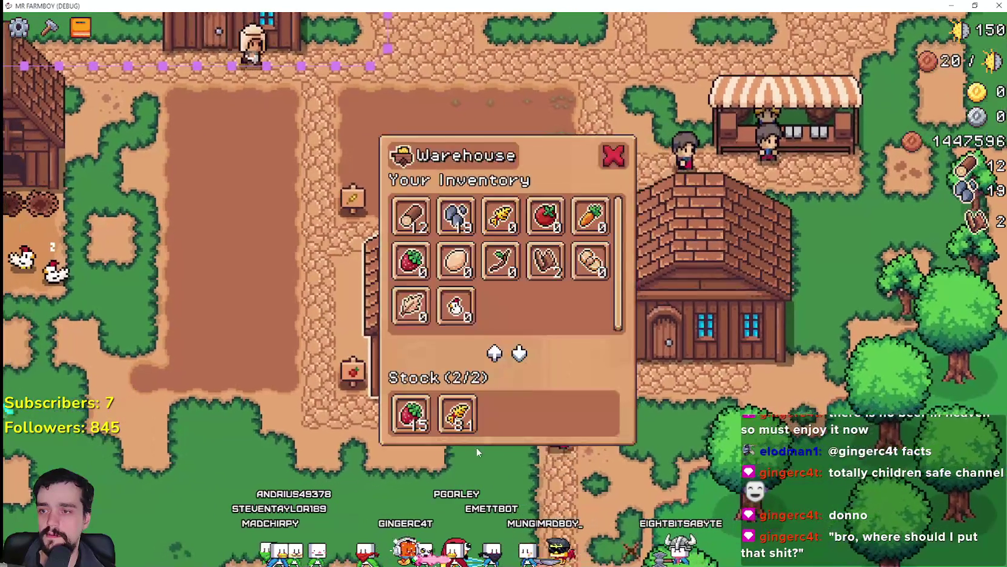
pyautogui.click(457, 415)
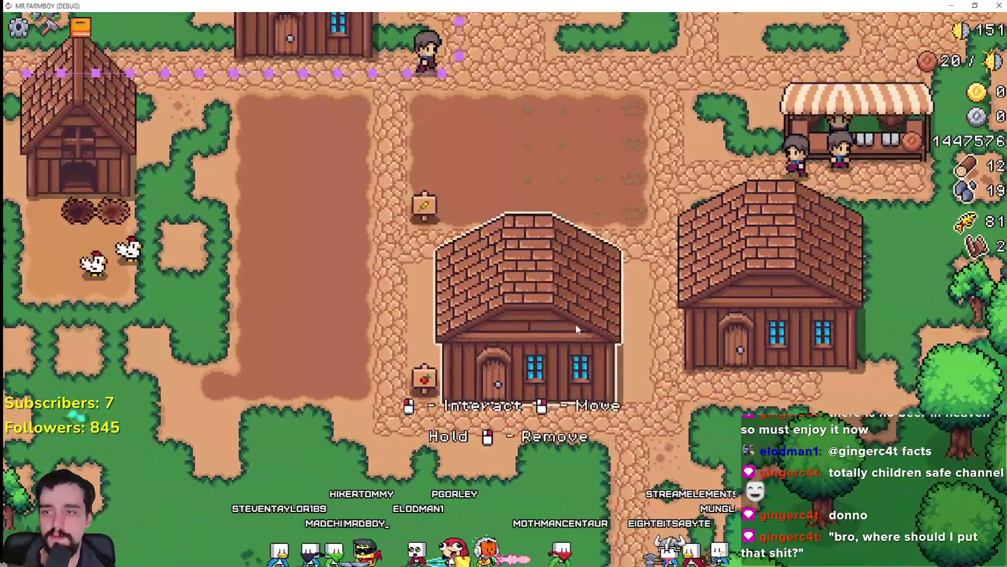
pyautogui.click(577, 324)
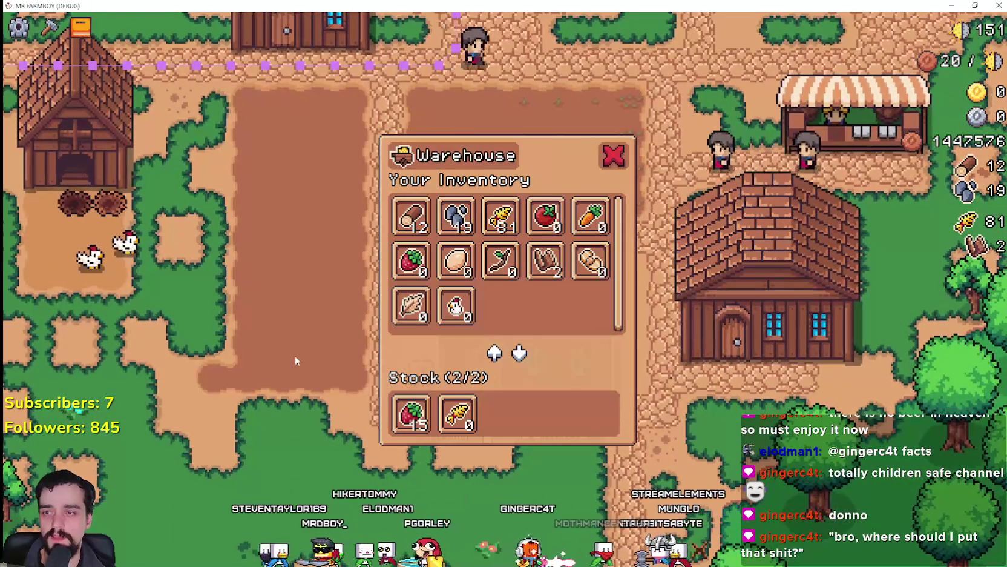
pyautogui.press('Escape')
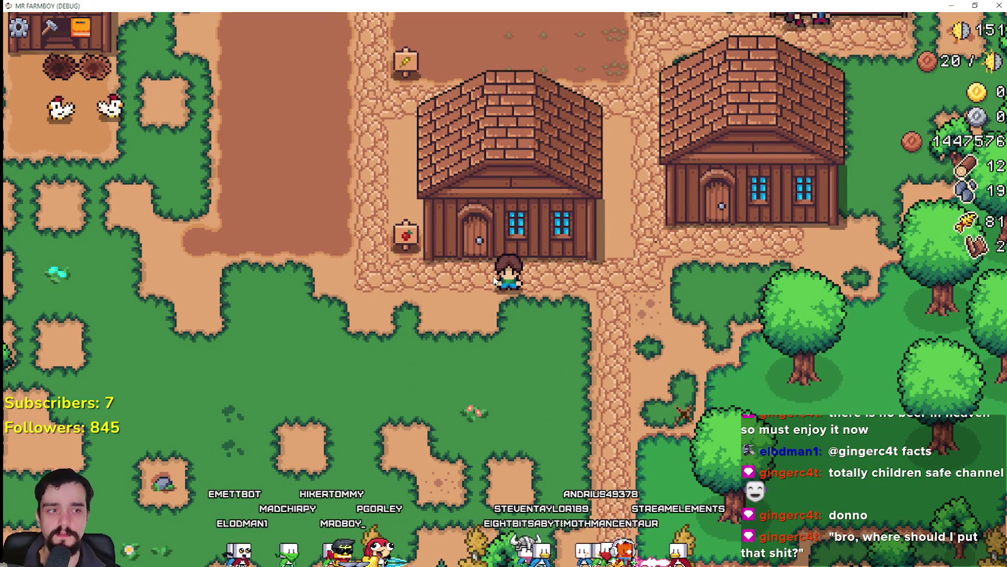
# Step: Walk the farmer right, then north between the houses up the path beside the farm plot
pyautogui.press('d')
pyautogui.press('w')
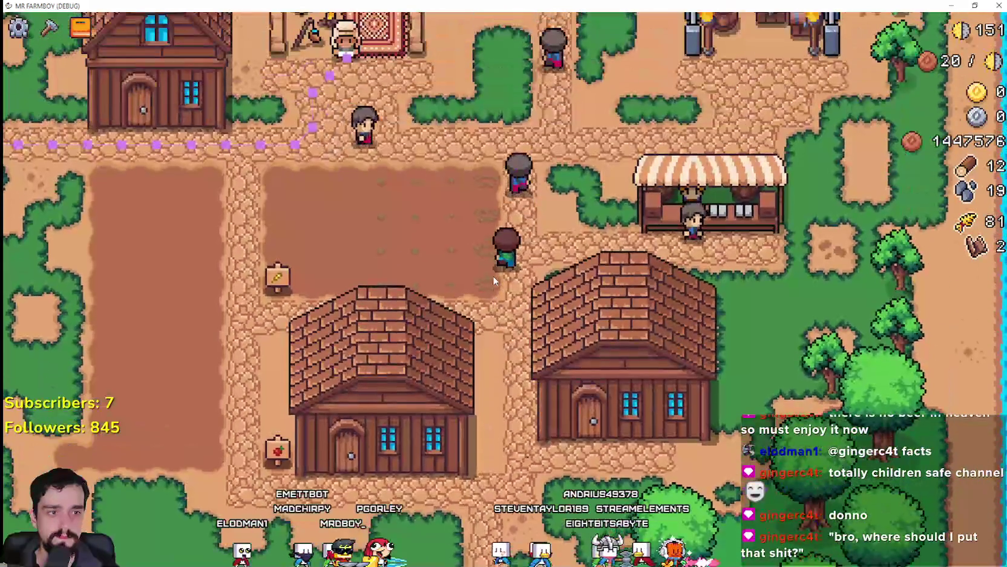
pyautogui.press('w')
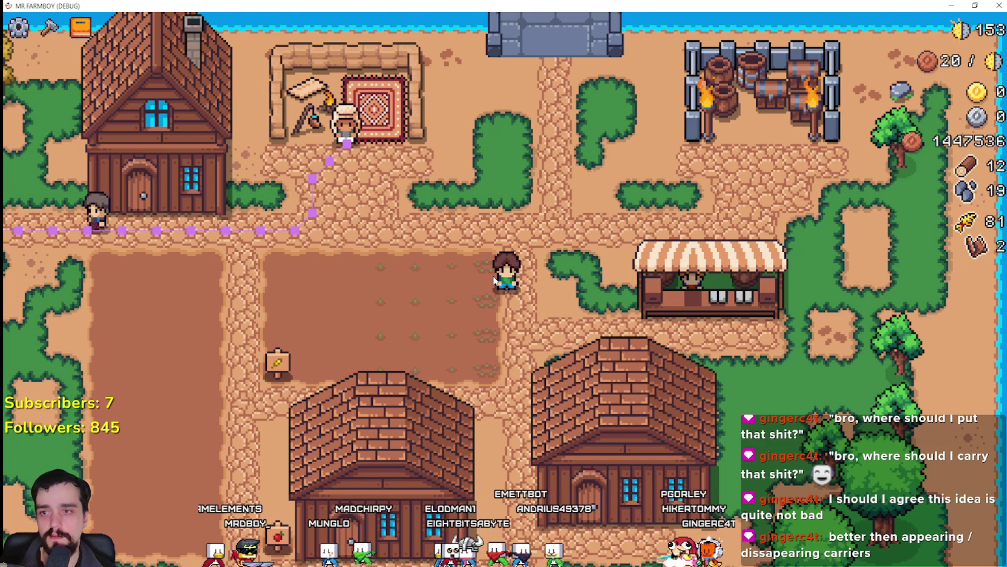
pyautogui.press('a')
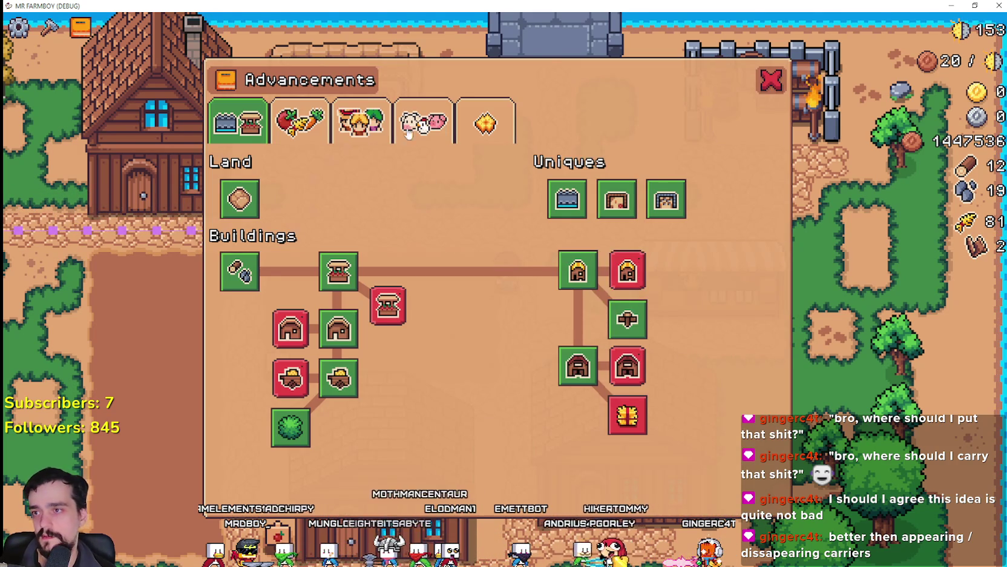
pyautogui.click(409, 134)
pyautogui.click(361, 124)
pyautogui.moveTo(219, 293)
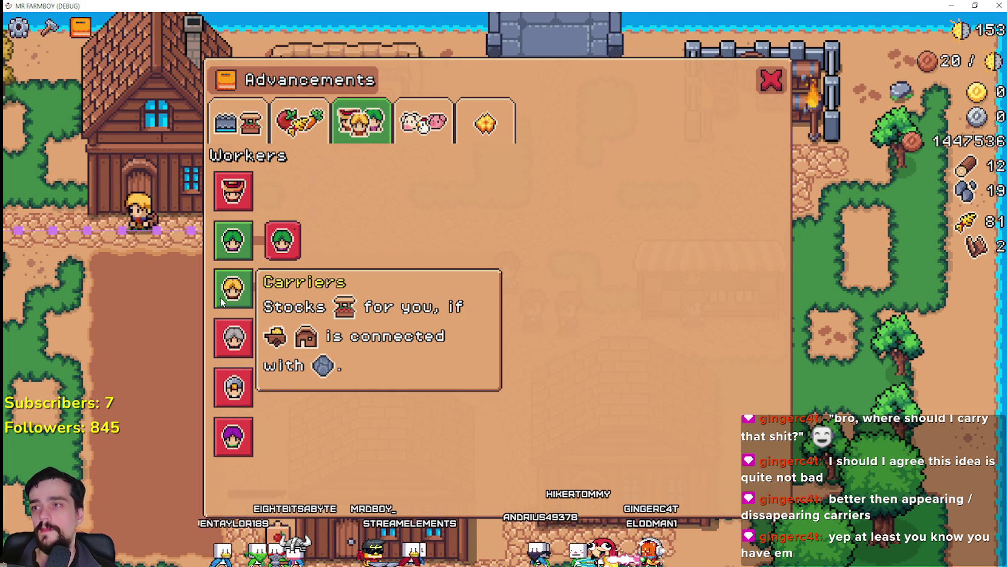
pyautogui.click(221, 303)
pyautogui.click(258, 138)
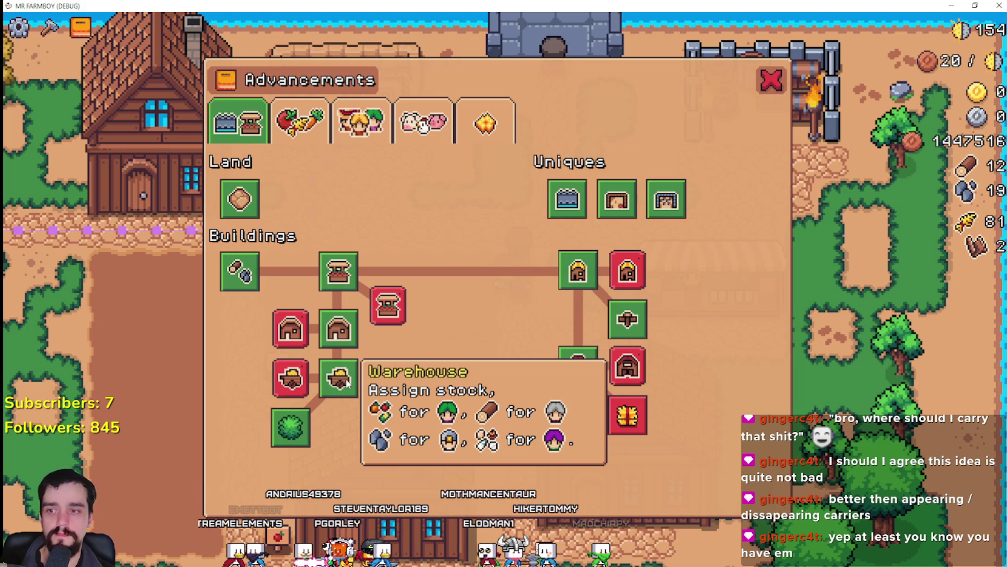
pyautogui.moveTo(337, 271)
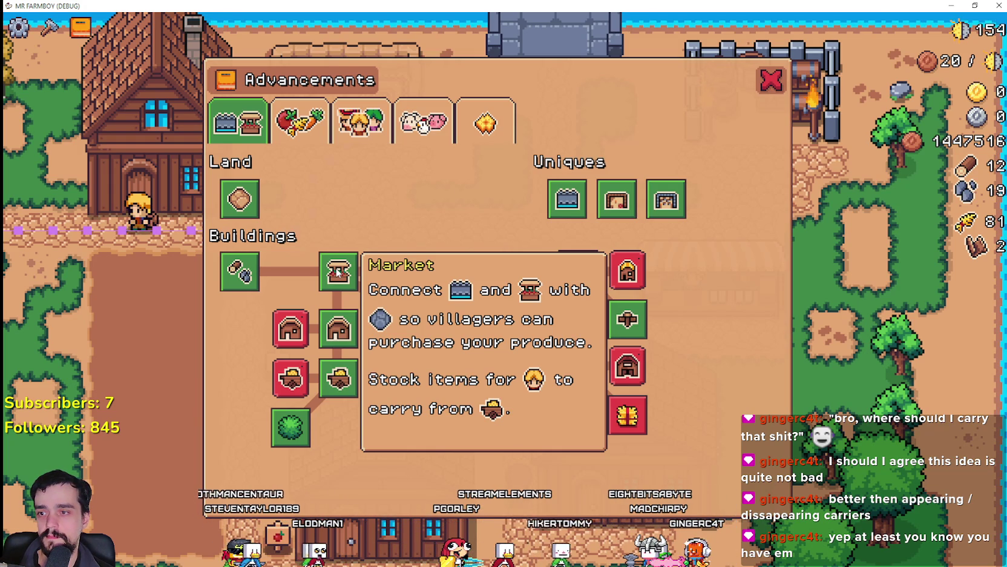
pyautogui.click(767, 79)
pyautogui.click(671, 278)
# Step: Open and close the market's sell window a few times to inspect it
pyautogui.click(682, 215)
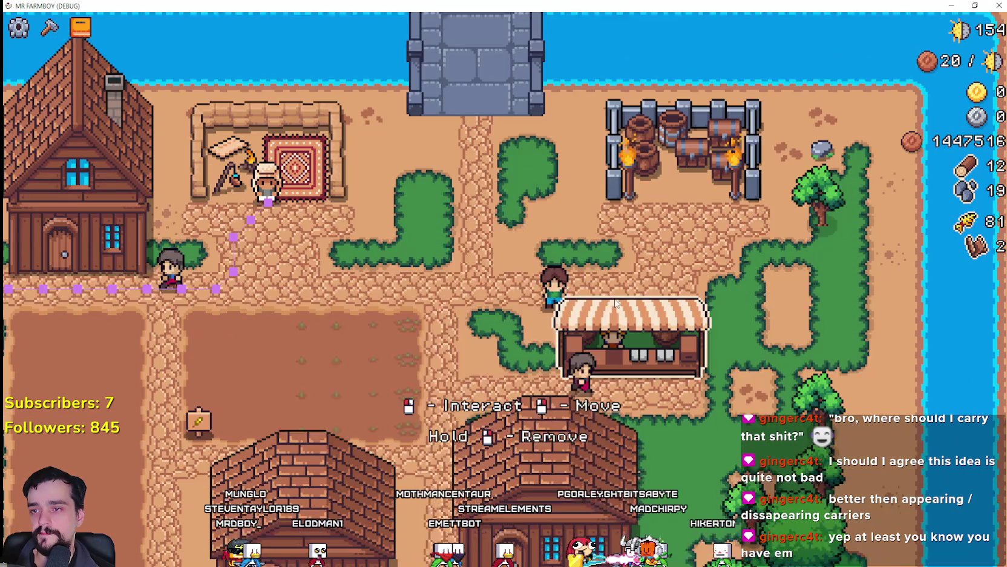
pyautogui.click(567, 312)
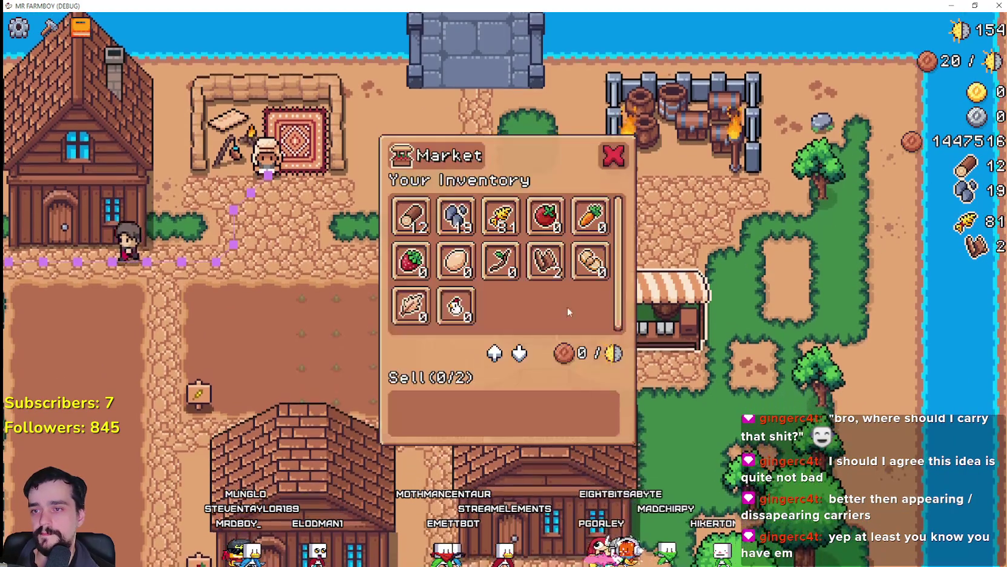
pyautogui.press('Escape')
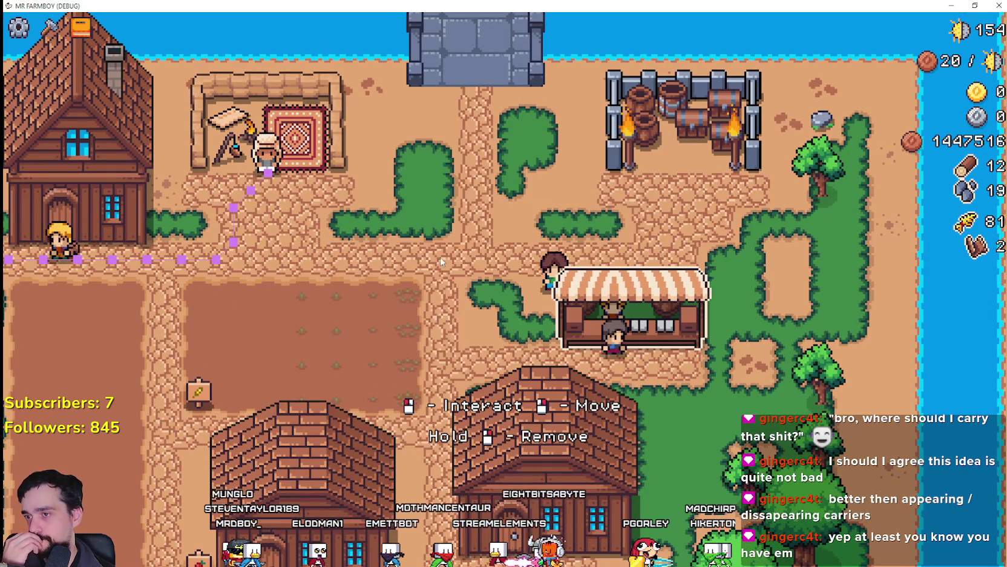
pyautogui.click(581, 300)
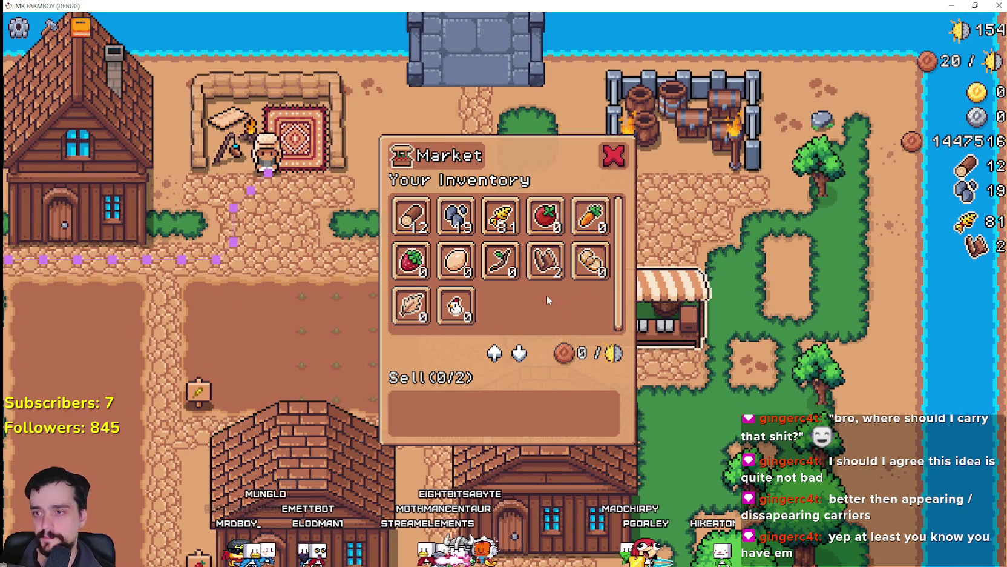
pyautogui.press('Escape')
# Step: Recheck the market's wheat, walk left across the field, and switch back to the Godot editor
pyautogui.click(581, 299)
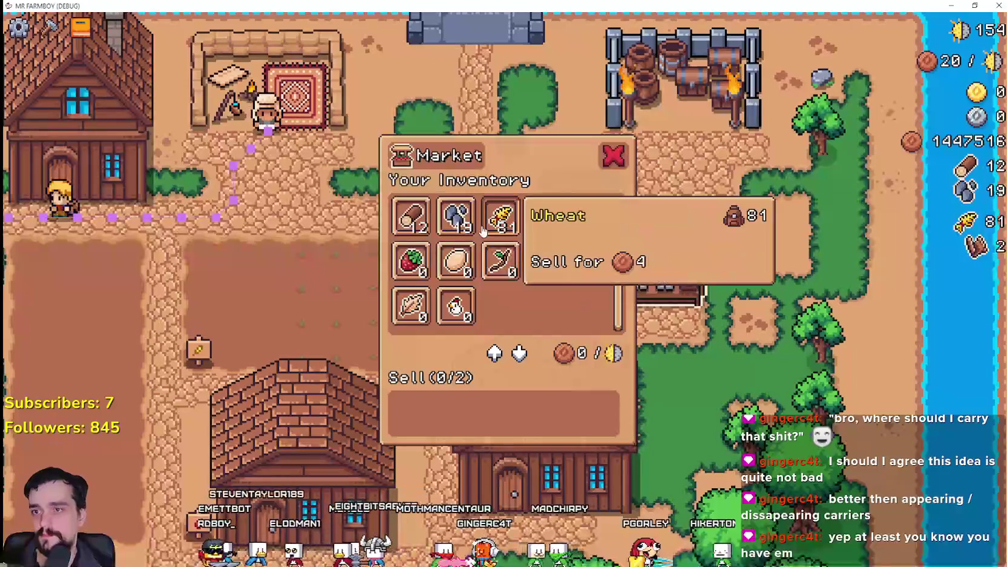
pyautogui.press('Escape')
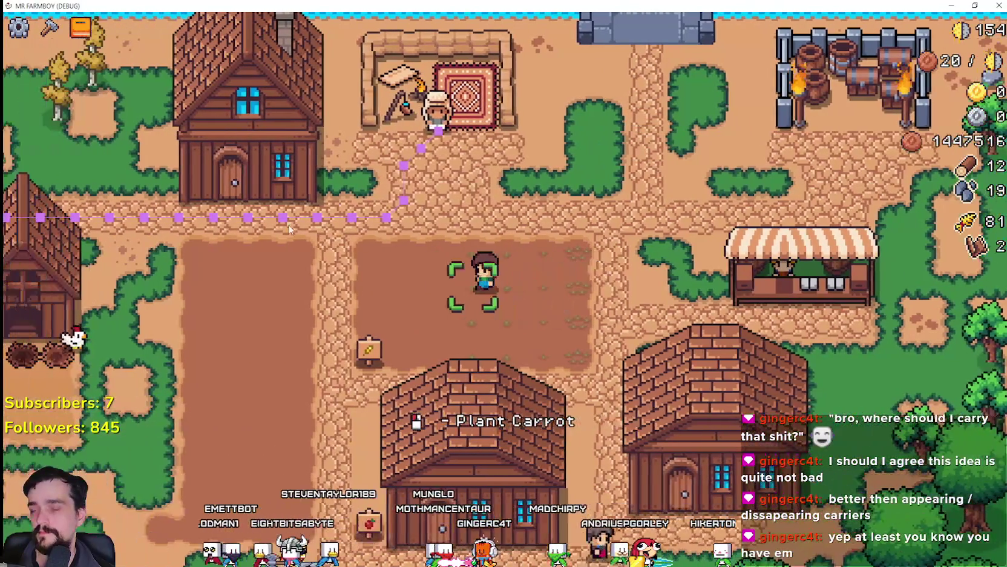
pyautogui.press('a')
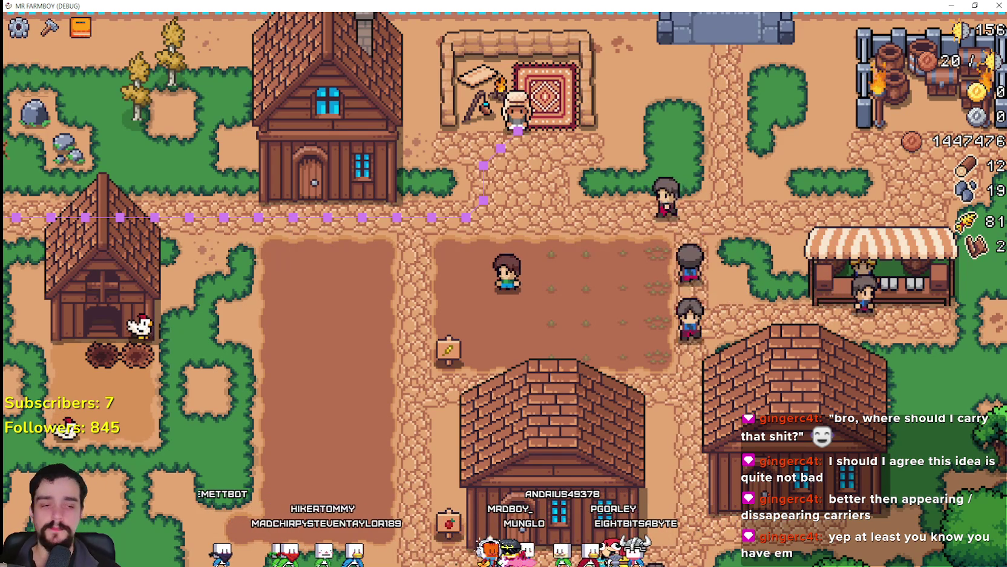
pyautogui.hotkey('alt', 'Tab')
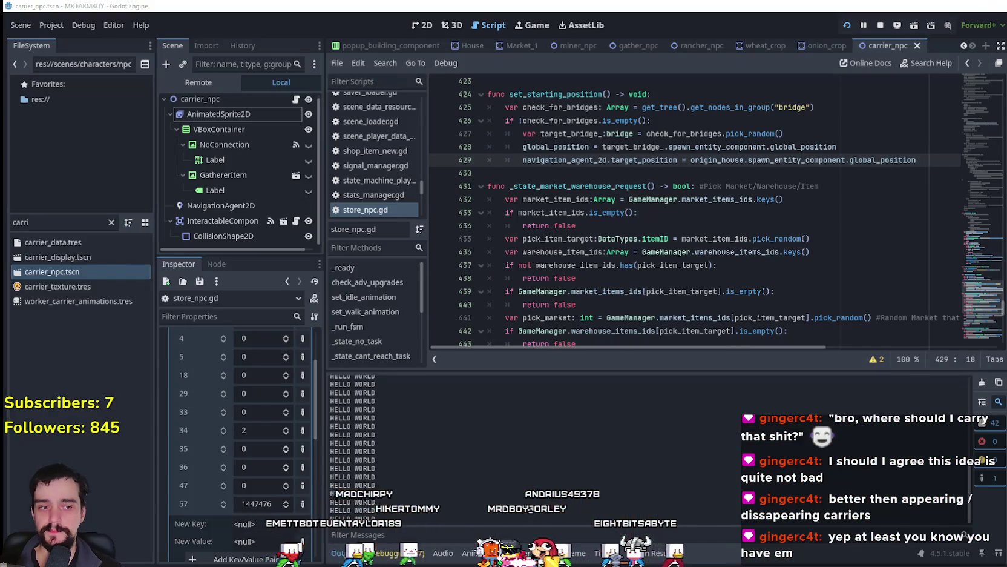
# Step: Bring the script editor forward and look over the market request code around lines 430–440
pyautogui.hotkey('alt', 'Tab')
pyautogui.hotkey('alt', 'Tab')
pyautogui.click(563, 305)
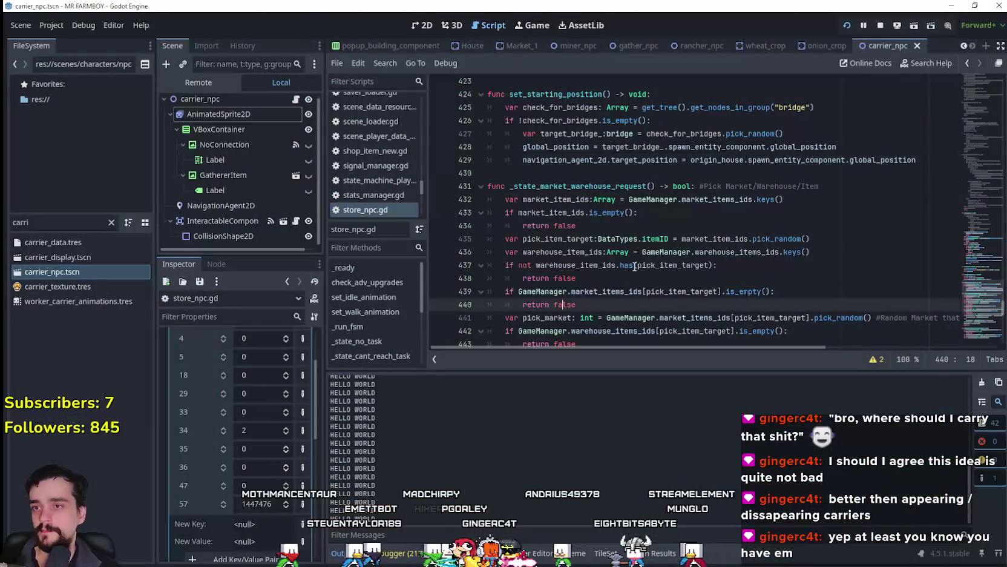
pyautogui.click(674, 174)
pyautogui.scroll(3, 672, 181)
pyautogui.scroll(-4, 626, 237)
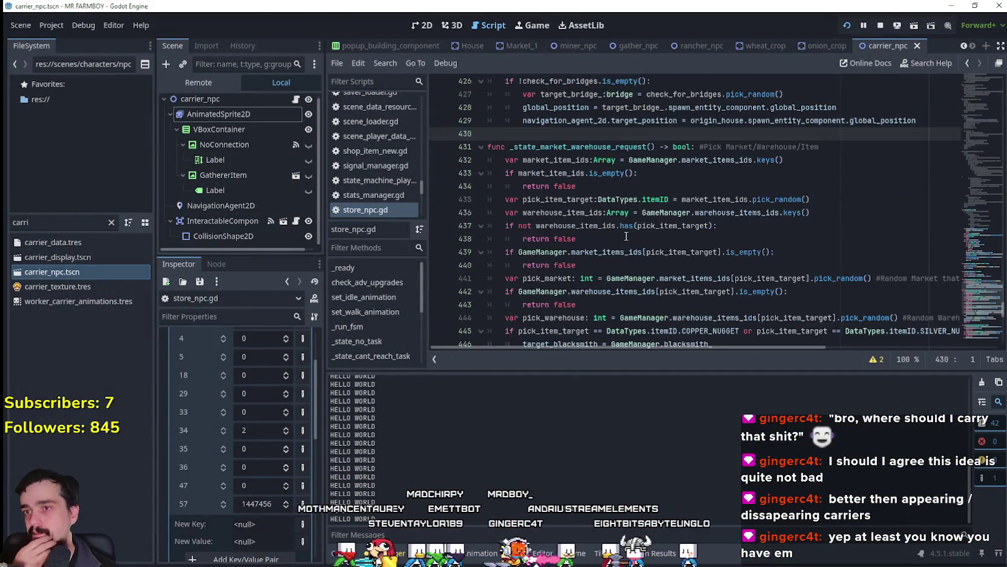
pyautogui.scroll(-3, 626, 236)
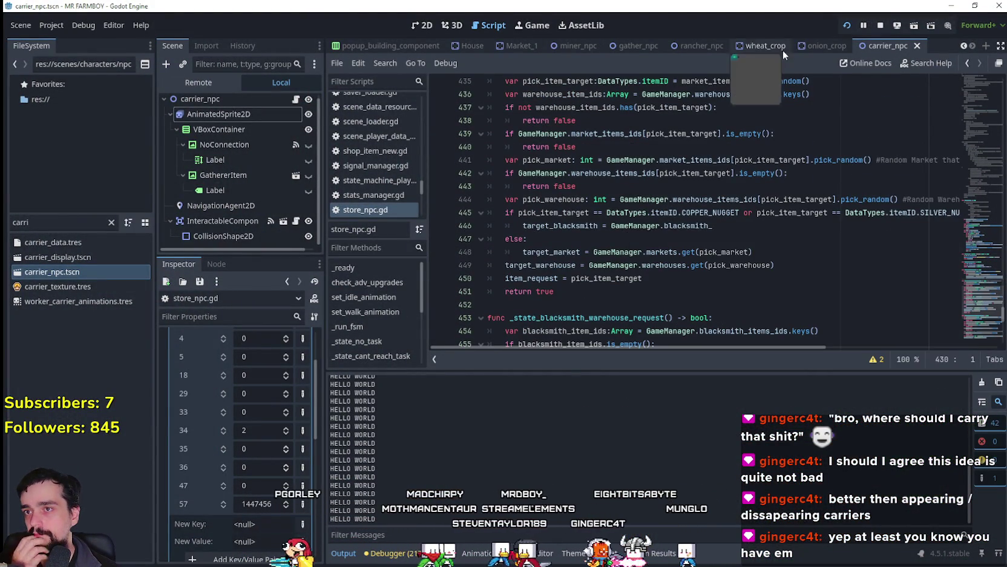
# Step: Close the onion_crop and wheat_crop scene tabs, returning to carrier_npc
pyautogui.middleClick(830, 46)
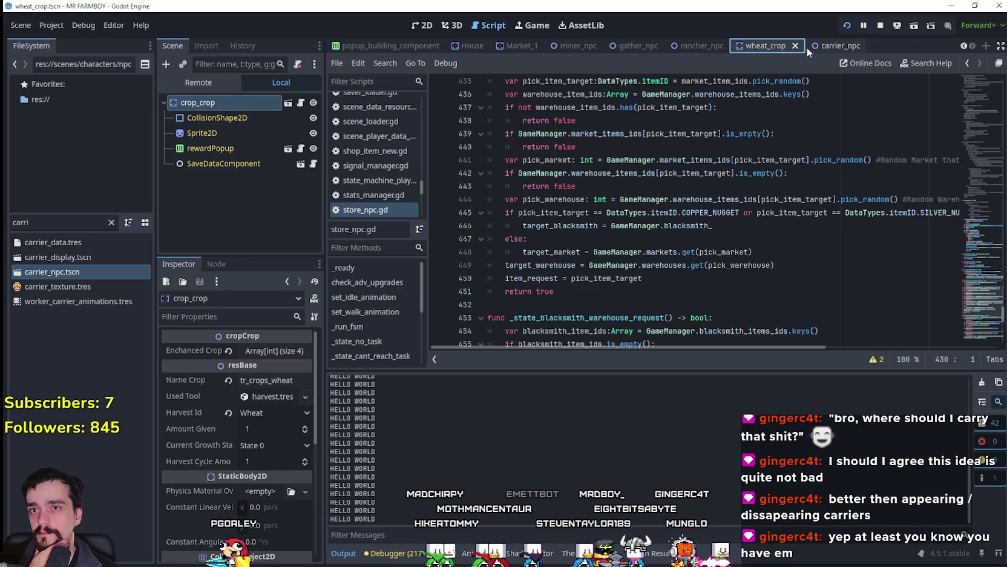
pyautogui.click(797, 46)
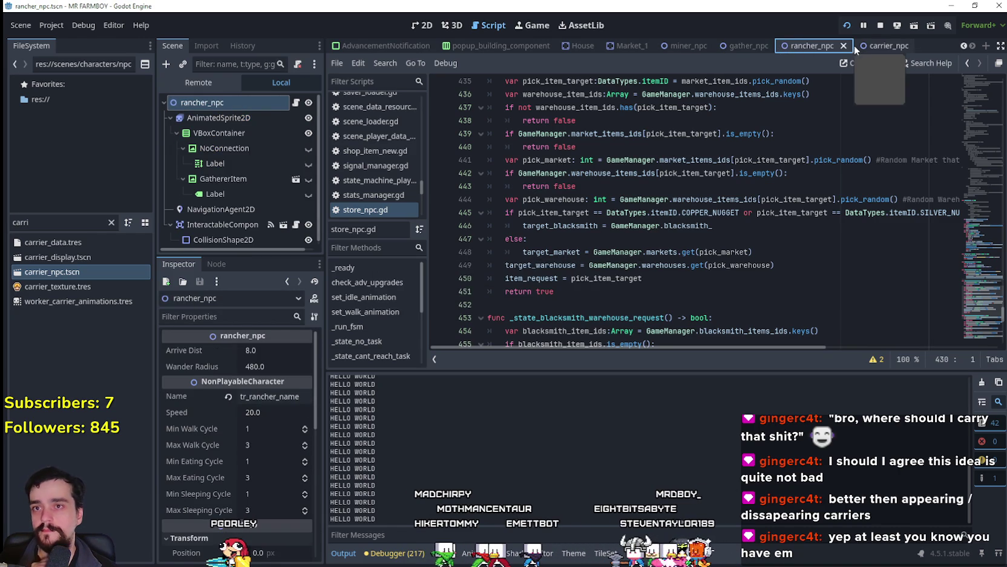
pyautogui.click(869, 47)
# Step: Place the cursor on blank line 452, just after 'return true' in store_npc.gd
pyautogui.scroll(-2, 616, 258)
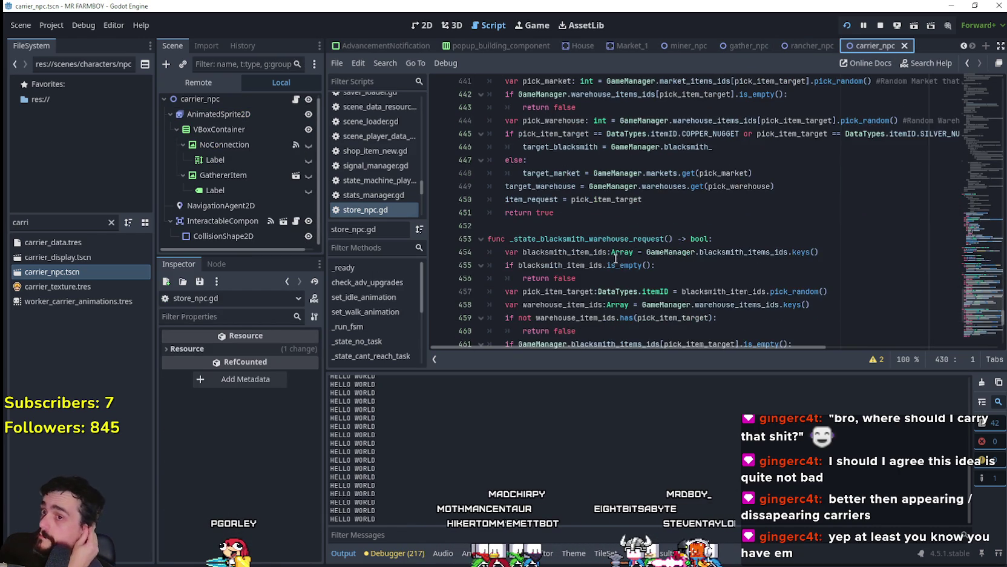
pyautogui.scroll(-6, 611, 253)
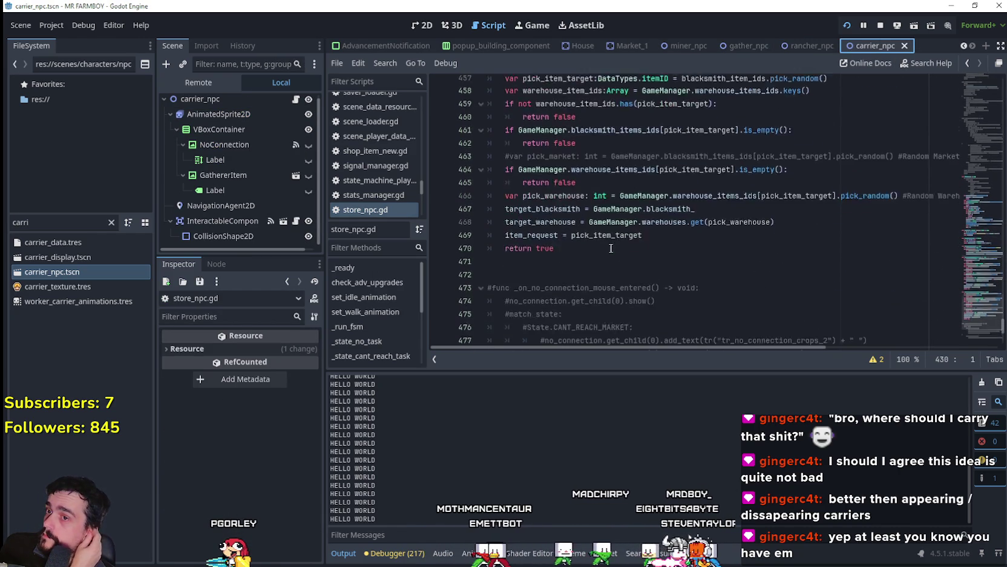
pyautogui.scroll(6, 611, 245)
pyautogui.click(559, 206)
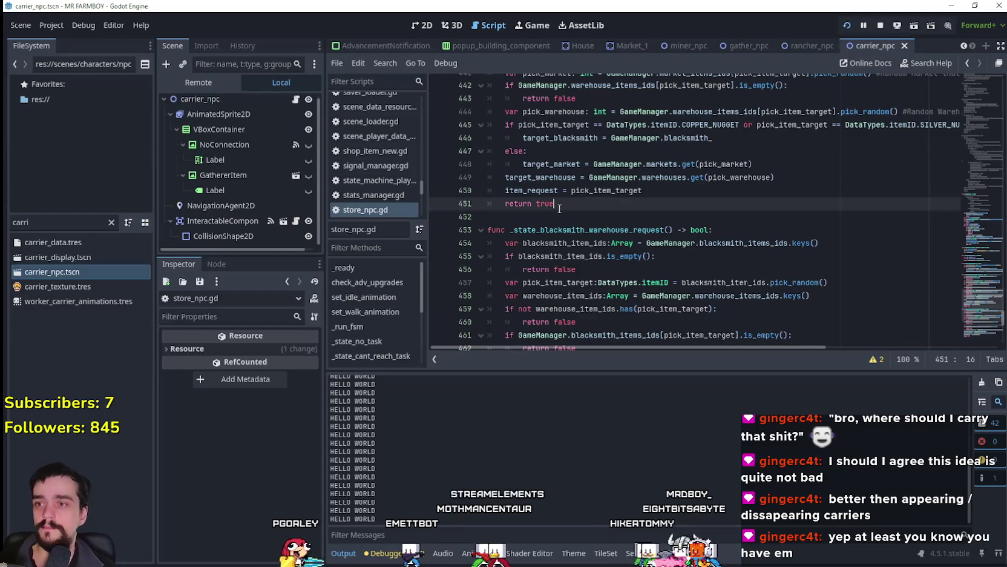
pyautogui.press('Down')
pyautogui.scroll(3, 563, 215)
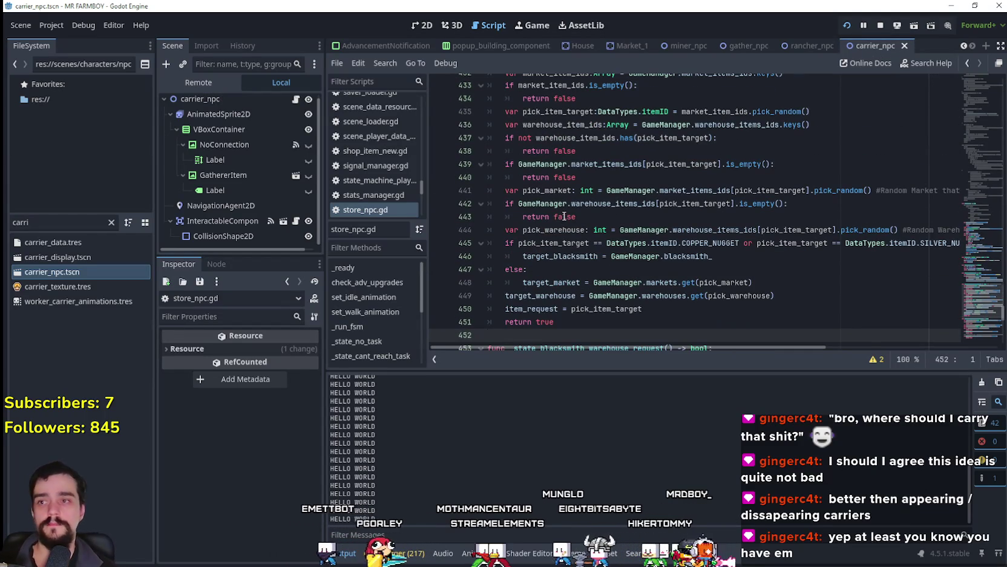